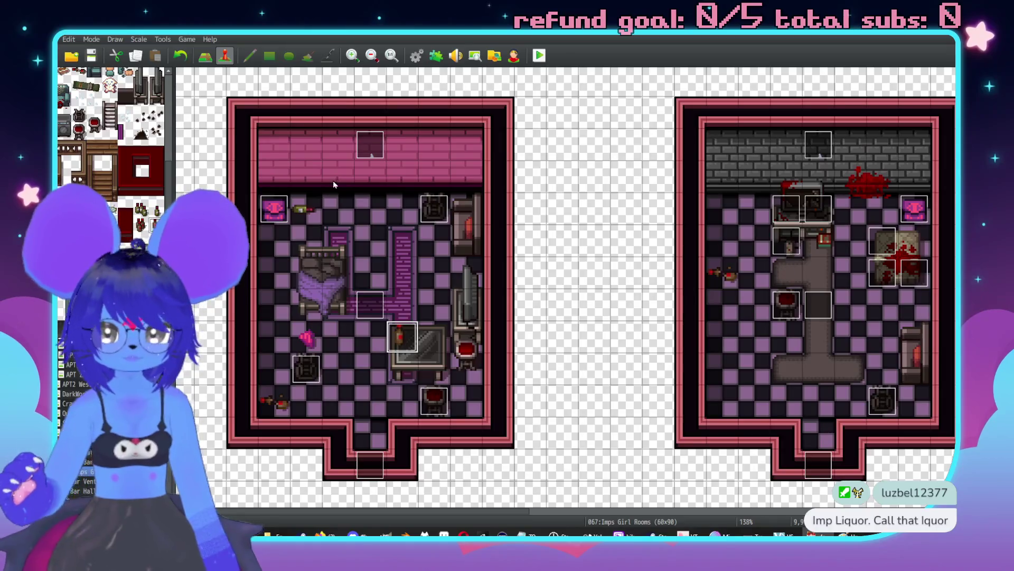
# Step: Copy the pickup command sequence from the StorageBox chest event's second page
pyautogui.doubleClick(284, 208)
pyautogui.click(285, 146)
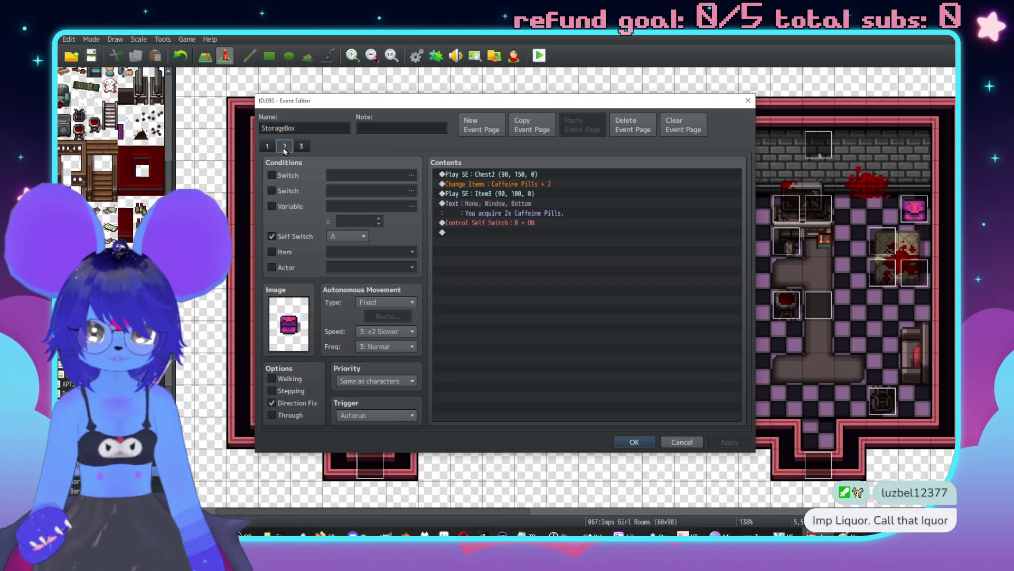
pyautogui.click(495, 175)
pyautogui.keyDown('shift'); pyautogui.click(501, 223); pyautogui.keyUp('shift')
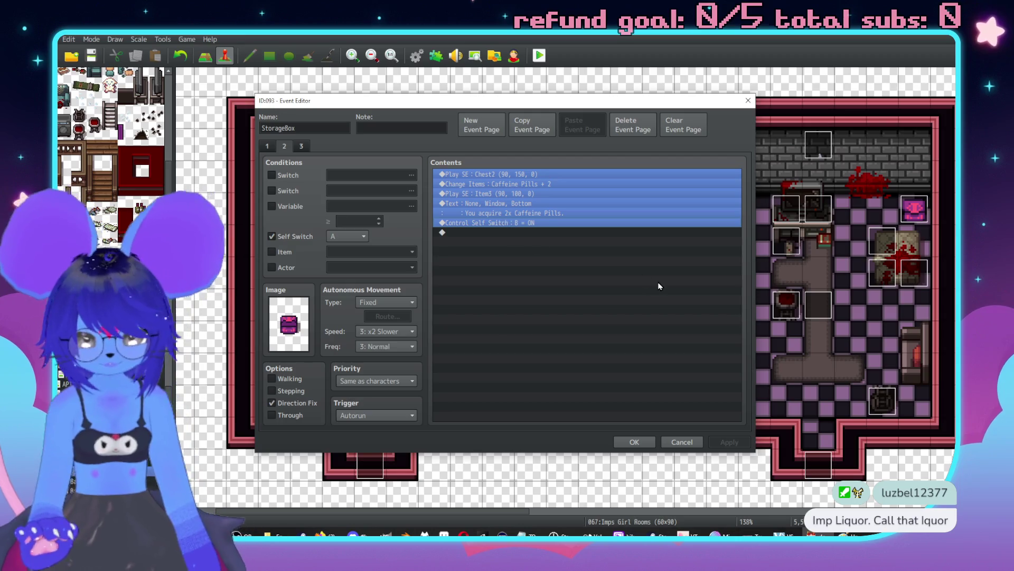
pyautogui.click(682, 441)
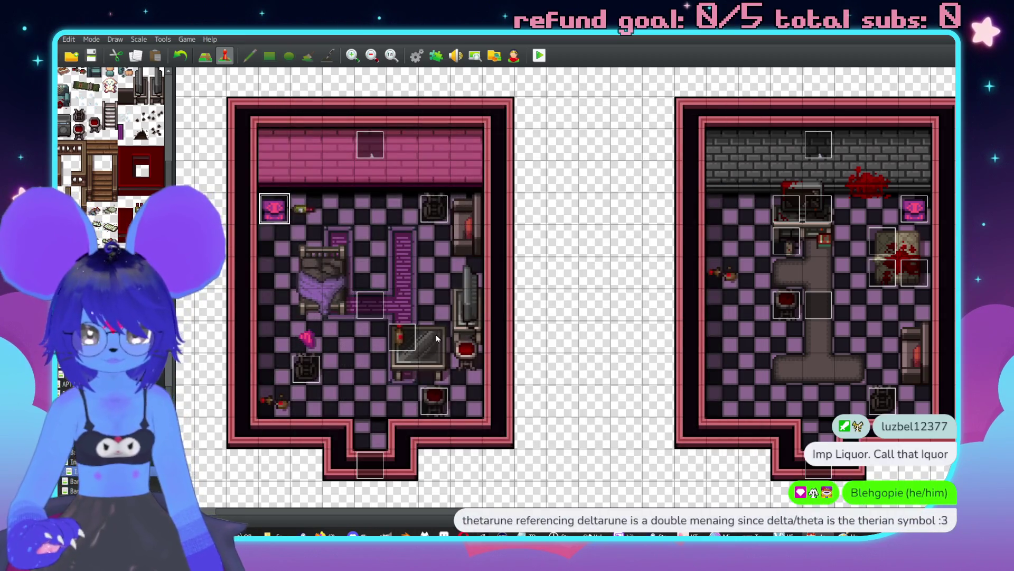
# Step: Paste the pickup commands into the bottle event's page 2 and grant Imp Liquor +1
pyautogui.doubleClick(410, 336)
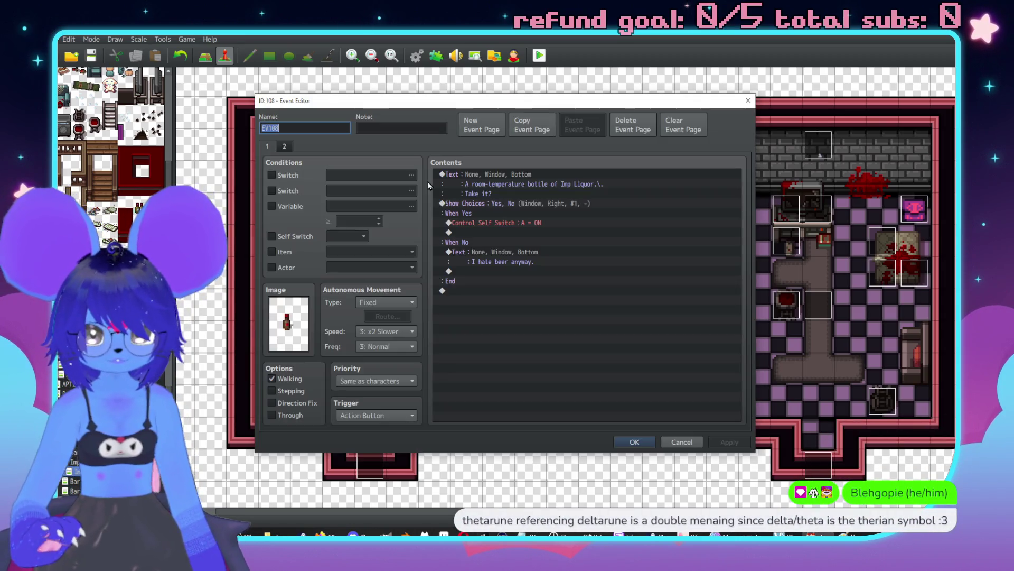
pyautogui.click(287, 149)
pyautogui.click(527, 180)
pyautogui.hotkey('ctrl', 'v')
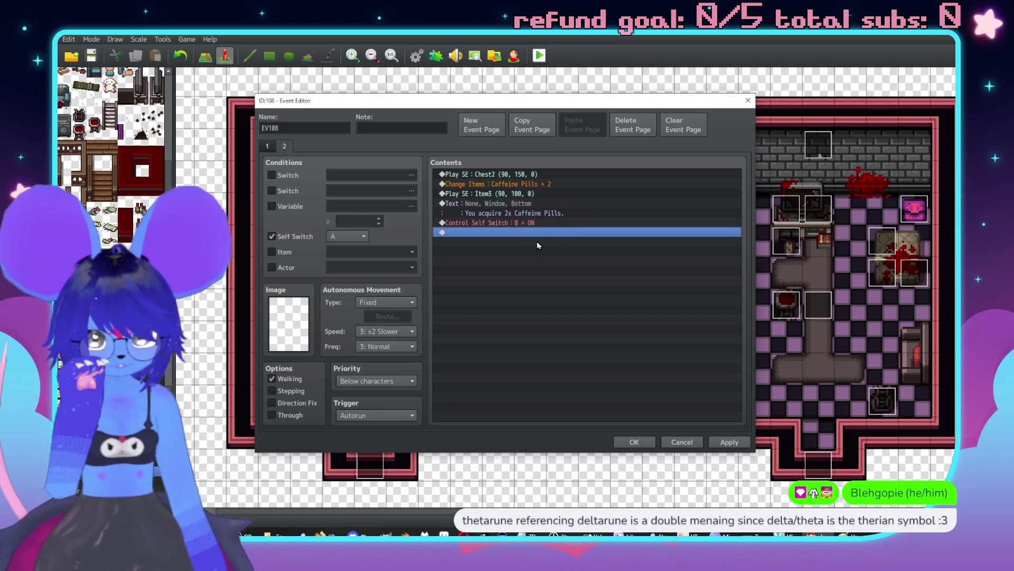
pyautogui.doubleClick(510, 185)
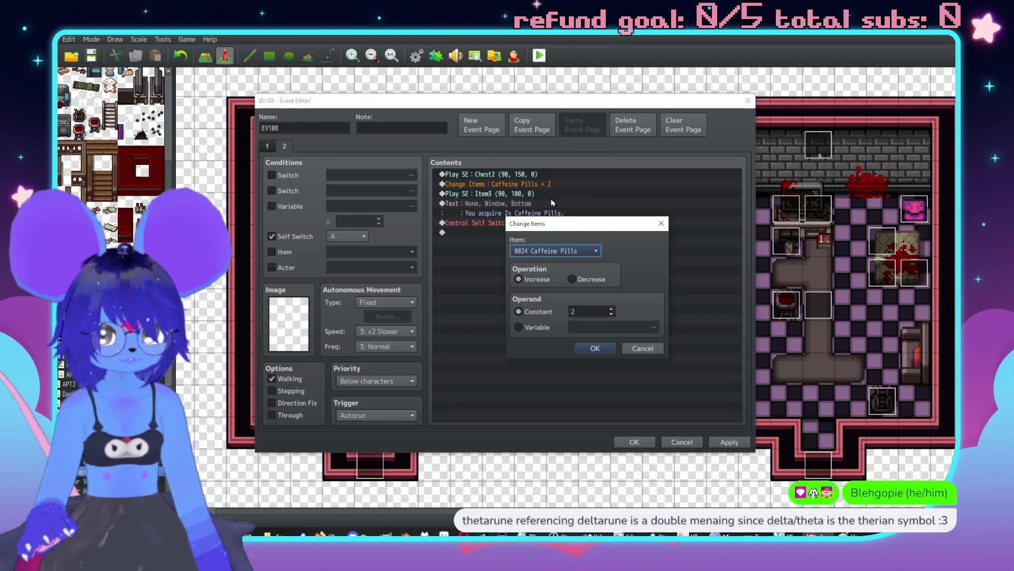
pyautogui.click(591, 251)
pyautogui.scroll(-6, 555, 369)
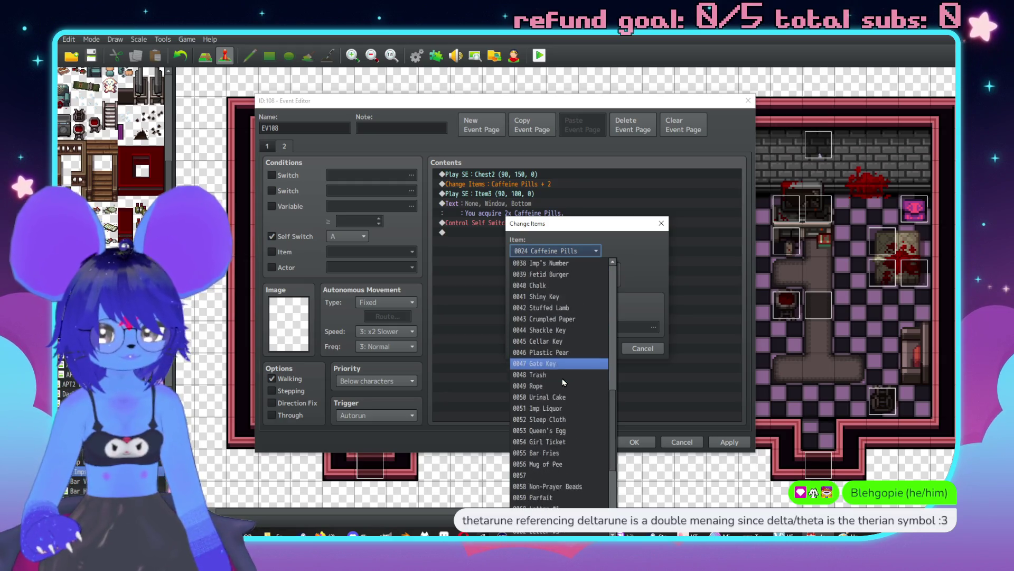
pyautogui.click(539, 363)
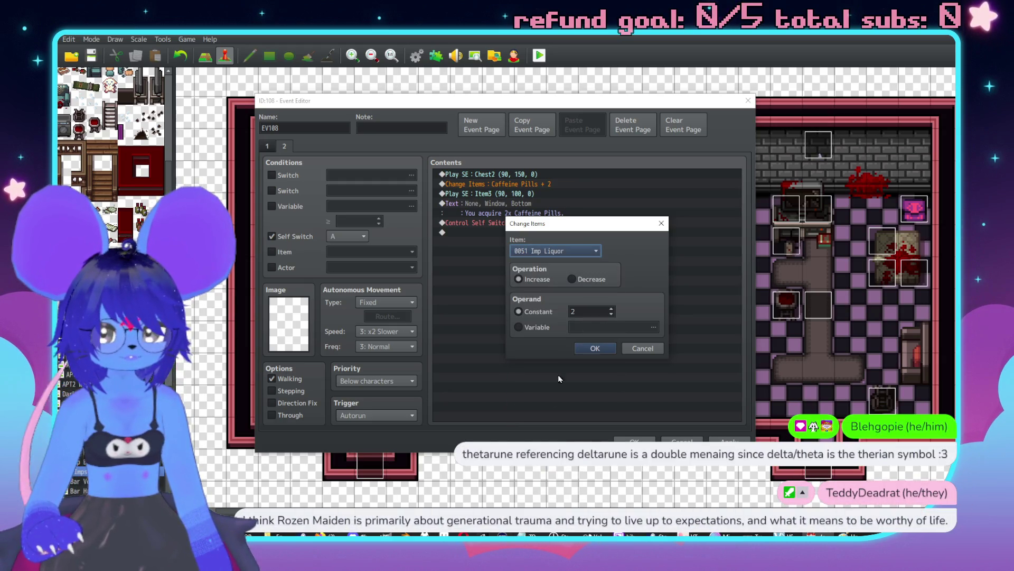
pyautogui.click(595, 348)
pyautogui.press('Return')
pyautogui.doubleClick(591, 315)
pyautogui.write('1')
pyautogui.press('Return')
# Step: Change the pickup message to name 'Imp Liquor.' and add a third event page
pyautogui.press('Down')
pyautogui.press('Down')
pyautogui.press('Return')
pyautogui.moveTo(574, 259); pyautogui.dragTo(551, 259)
pyautogui.write('IO')
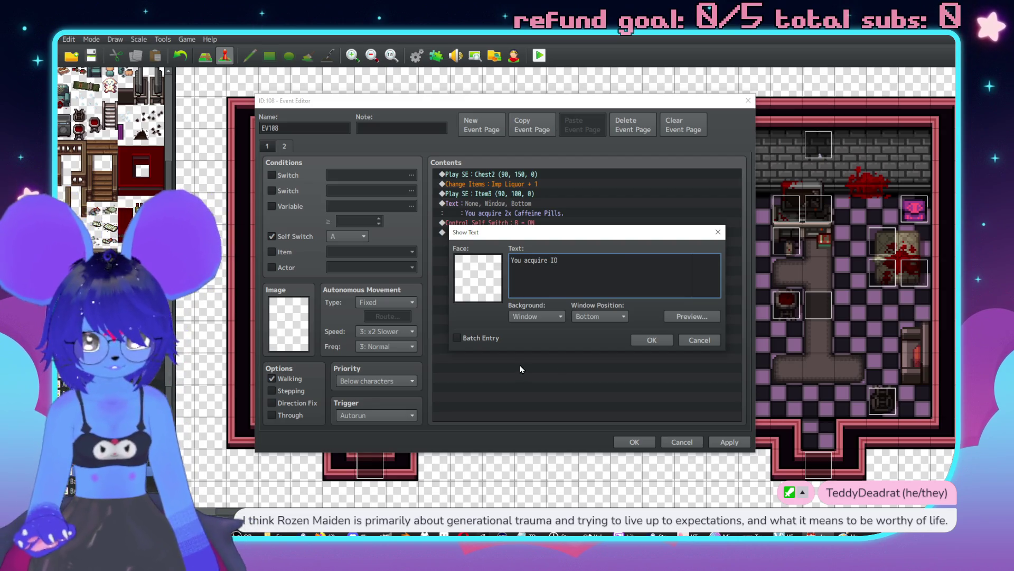
pyautogui.press('BackSpace')
pyautogui.write('mp Liquor.')
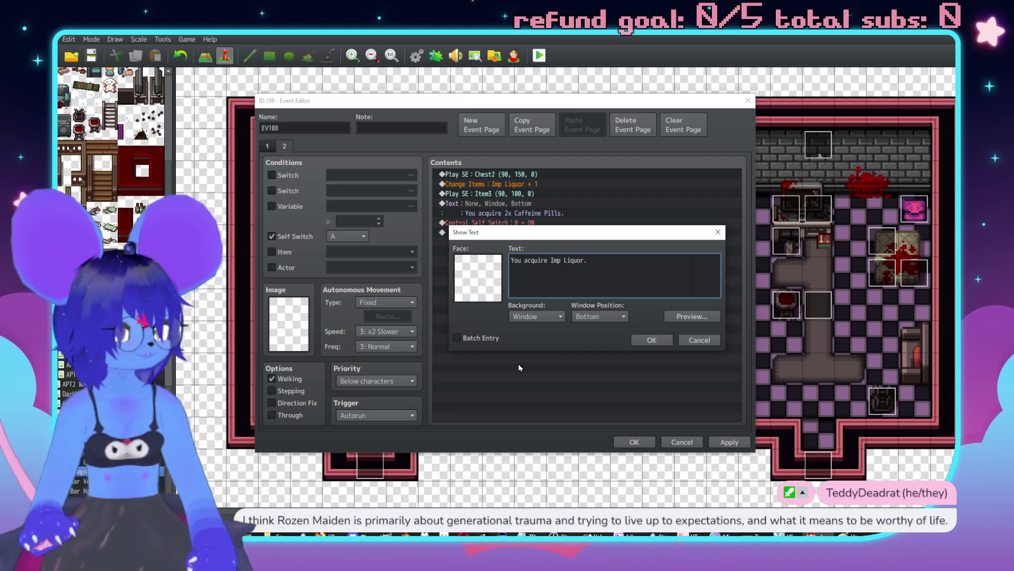
pyautogui.click(652, 339)
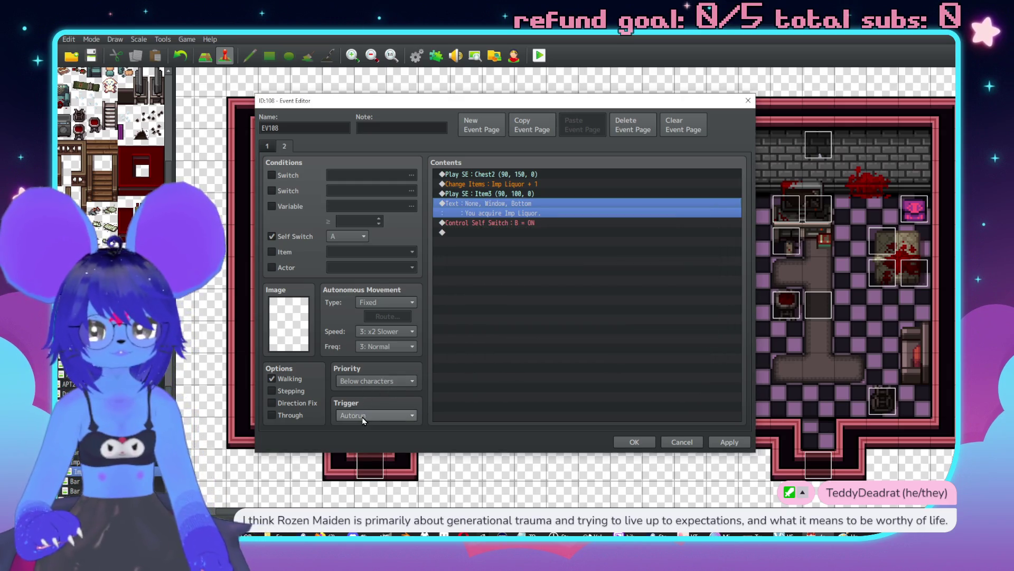
pyautogui.click(481, 125)
# Step: Require self switch B on page 3 and add a 'A glass tabletop.' message describing smudged prints
pyautogui.click(271, 236)
pyautogui.click(347, 237)
pyautogui.click(355, 258)
pyautogui.click(470, 175)
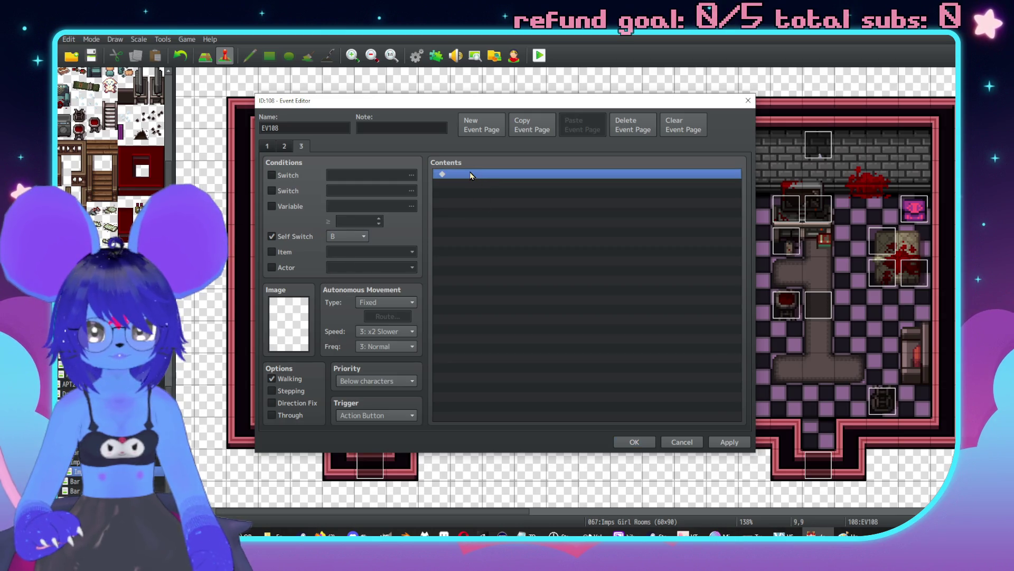
pyautogui.doubleClick(470, 175)
pyautogui.click(502, 175)
pyautogui.write('A glass tabletop.\\')
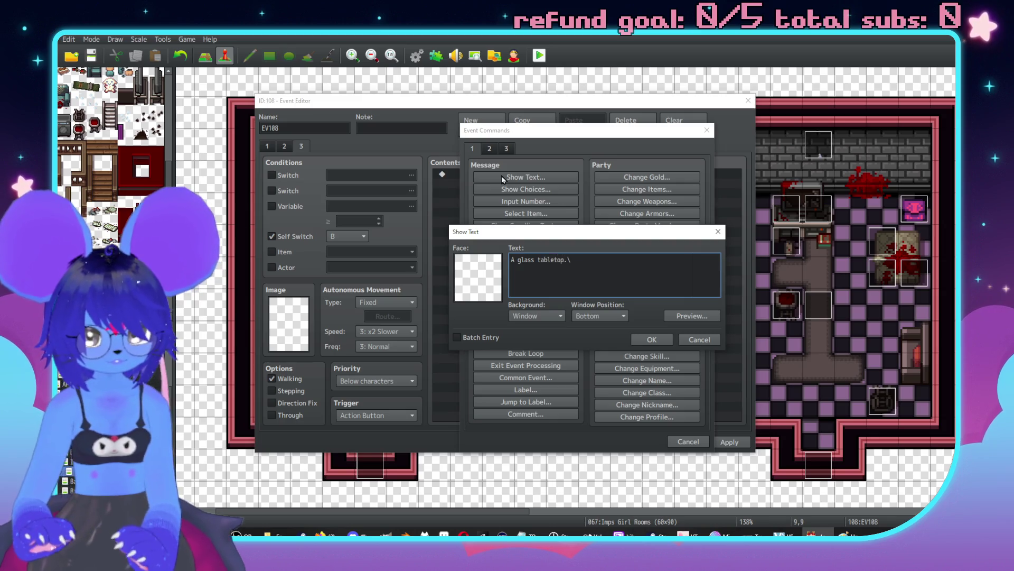
pyautogui.write('.')
pyautogui.press('Return')
pyautogui.write("It's smudged with il")
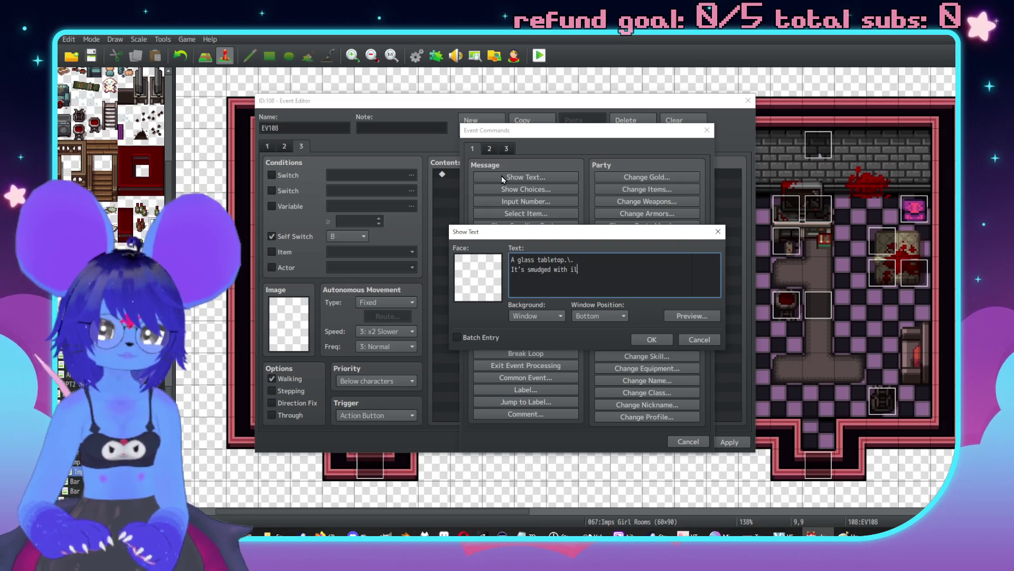
pyautogui.press('BackSpace')
pyautogui.press('BackSpace')
pyautogui.write('oily ')
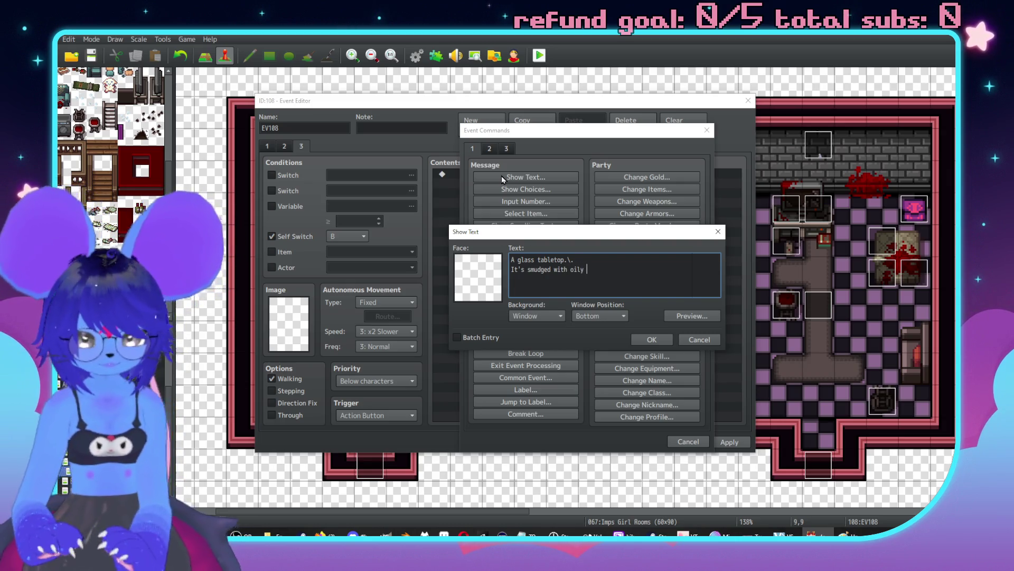
pyautogui.write('fingertip stais')
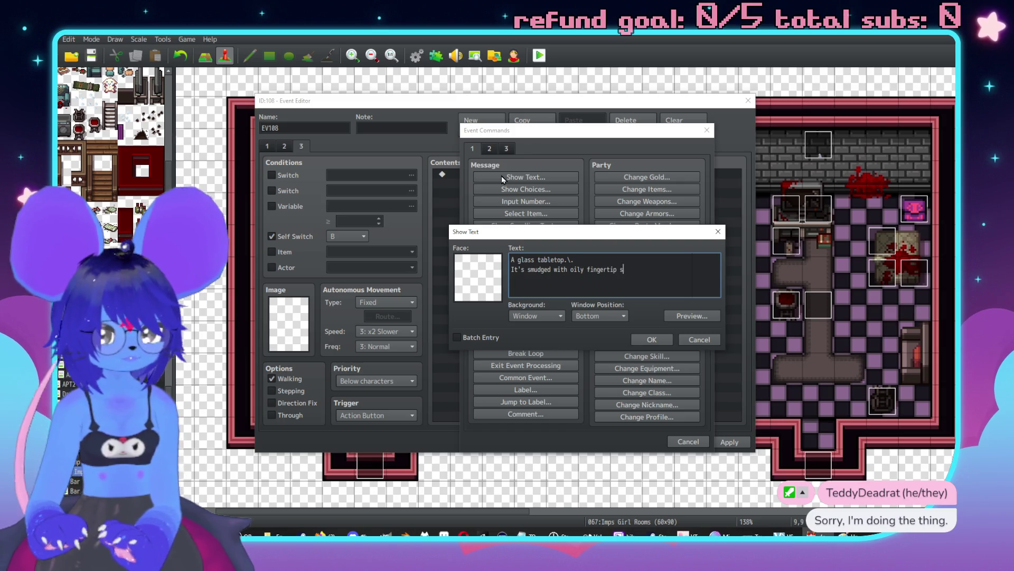
pyautogui.press('BackSpace')
pyautogui.press('BackSpace')
pyautogui.press('BackSpace')
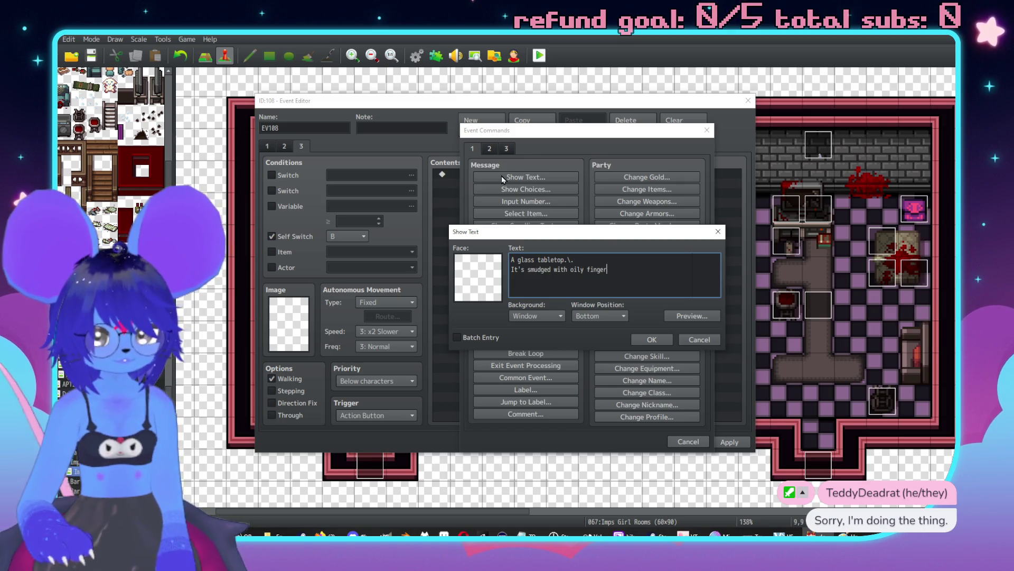
pyautogui.write('prints')
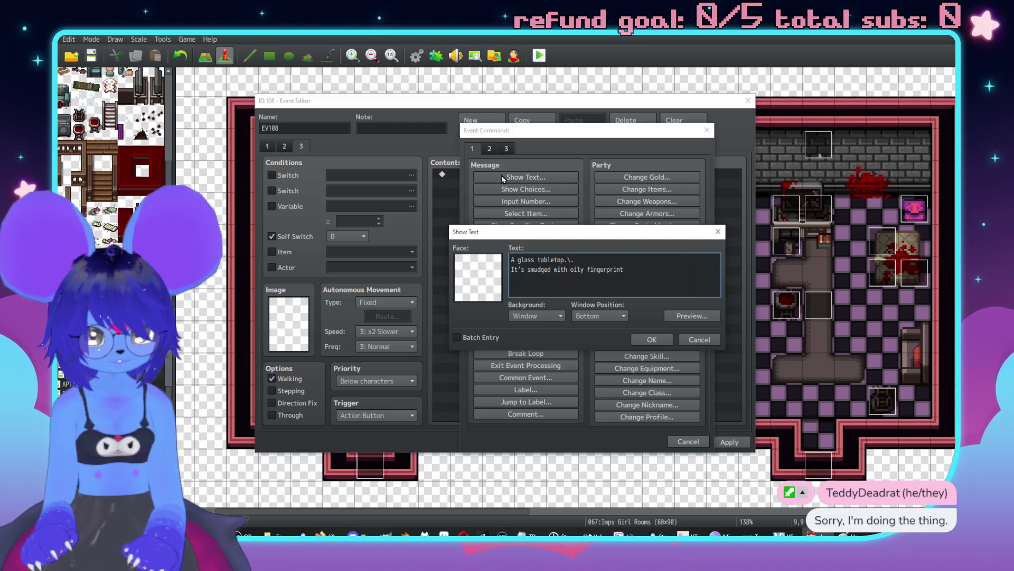
pyautogui.press('BackSpace')
pyautogui.write('- and ')
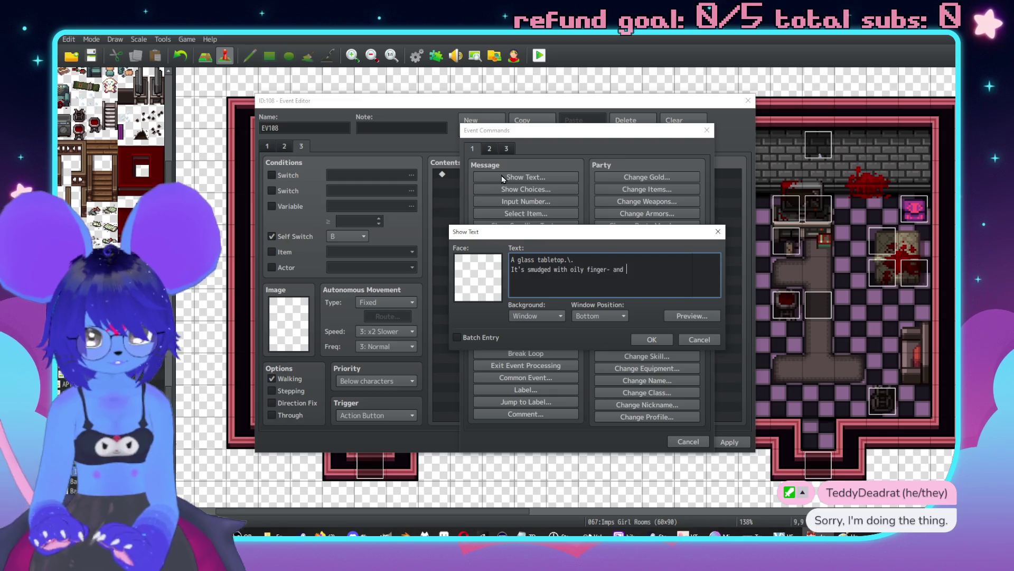
pyautogui.write('butt-prints.')
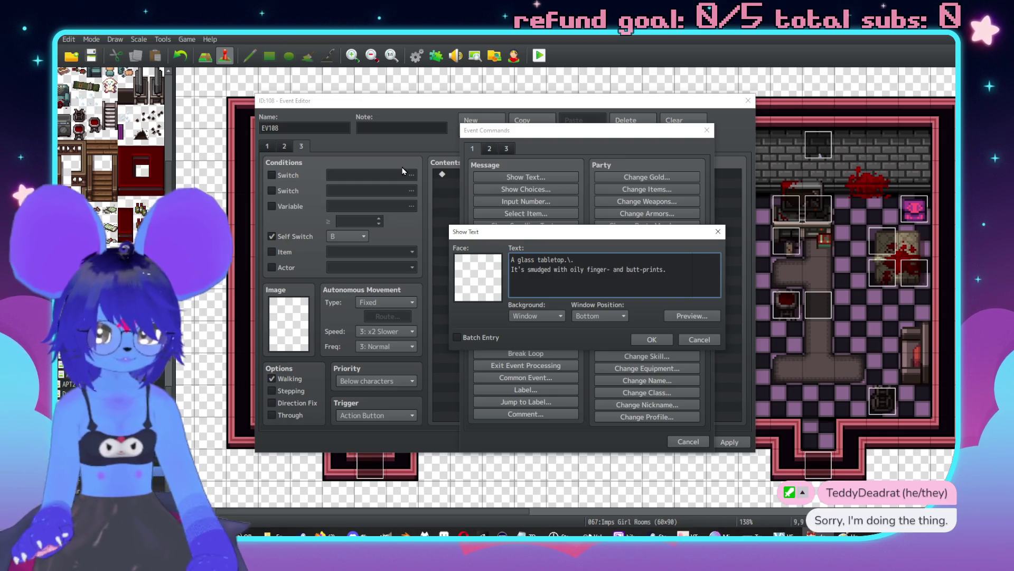
pyautogui.click(636, 340)
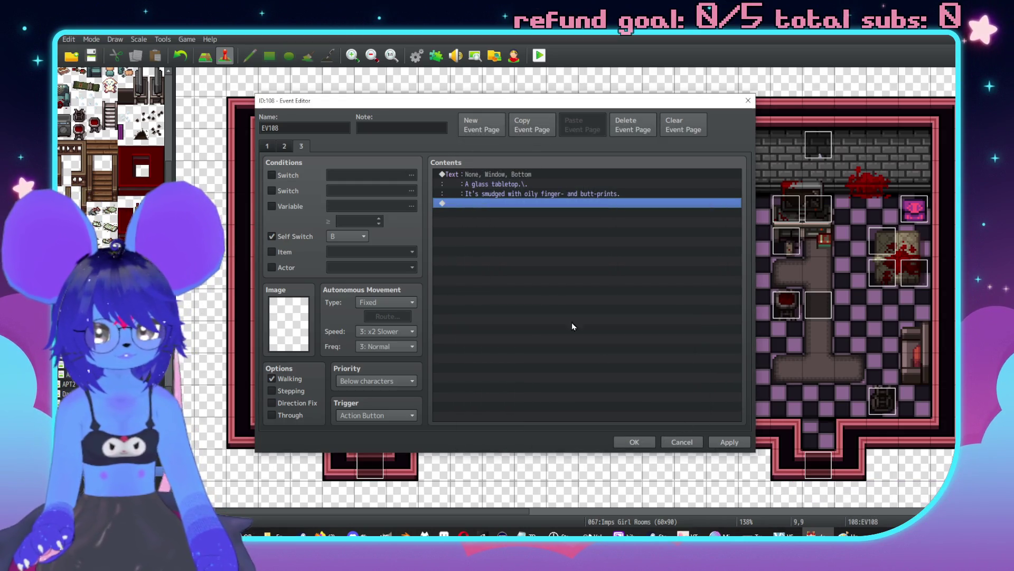
# Step: Set priority to Same as characters, name the event Pickup Bottle, and apply
pyautogui.click(536, 173)
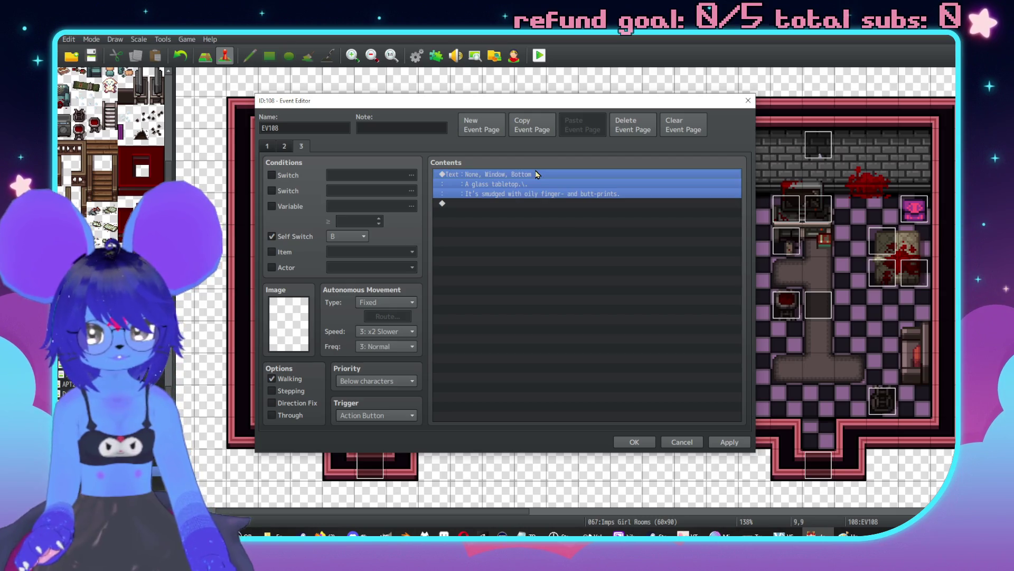
pyautogui.click(376, 381)
pyautogui.click(375, 391)
pyautogui.click(265, 149)
pyautogui.click(301, 145)
pyautogui.click(300, 127)
pyautogui.write('Picku')
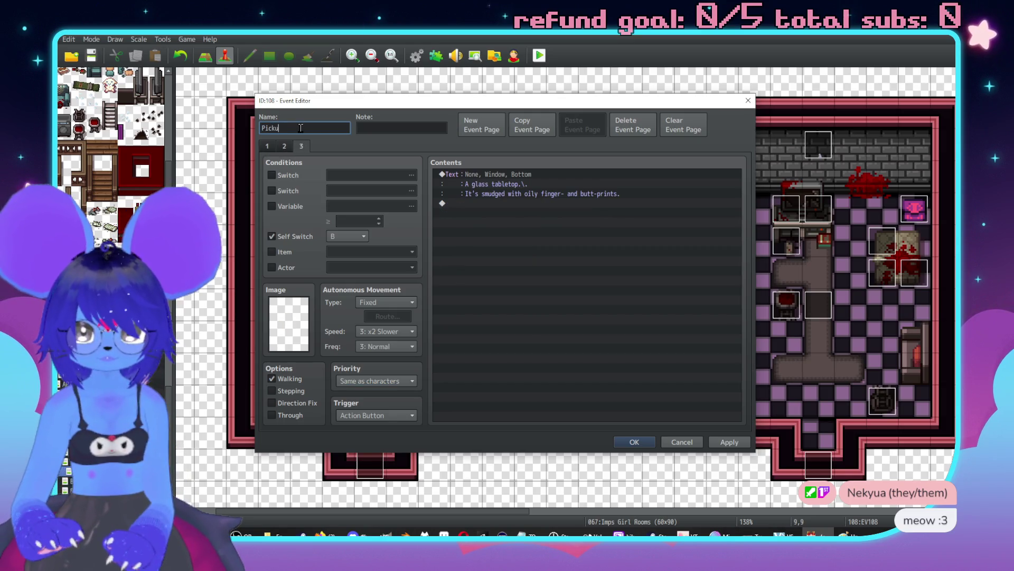
pyautogui.write('p Bottle')
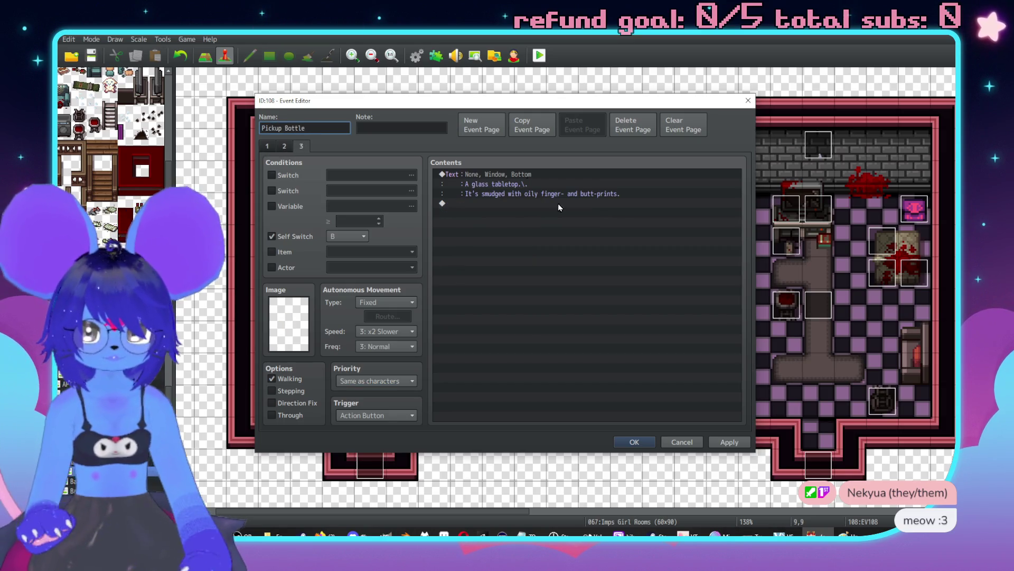
pyautogui.click(572, 174)
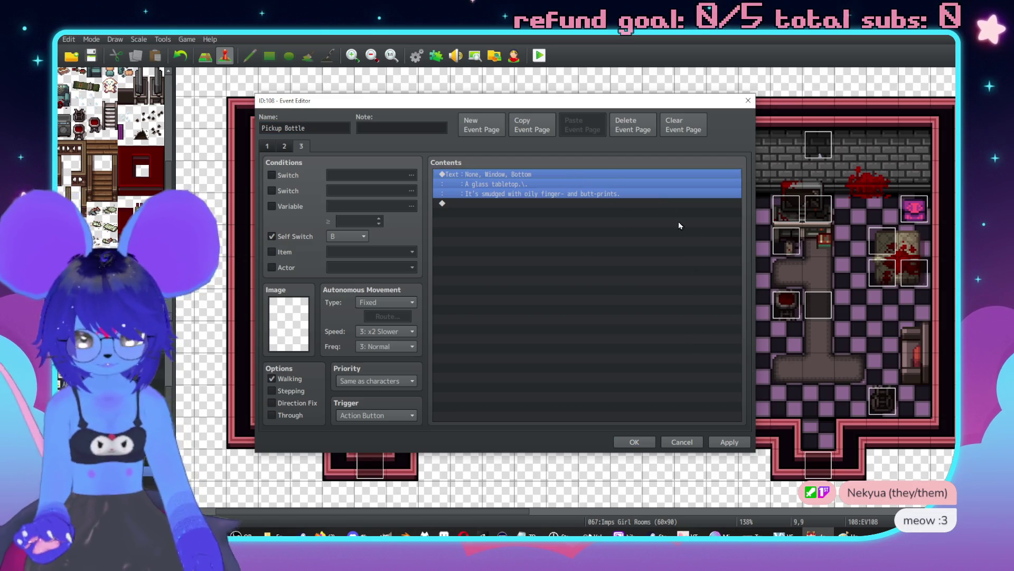
pyautogui.click(729, 440)
pyautogui.click(634, 441)
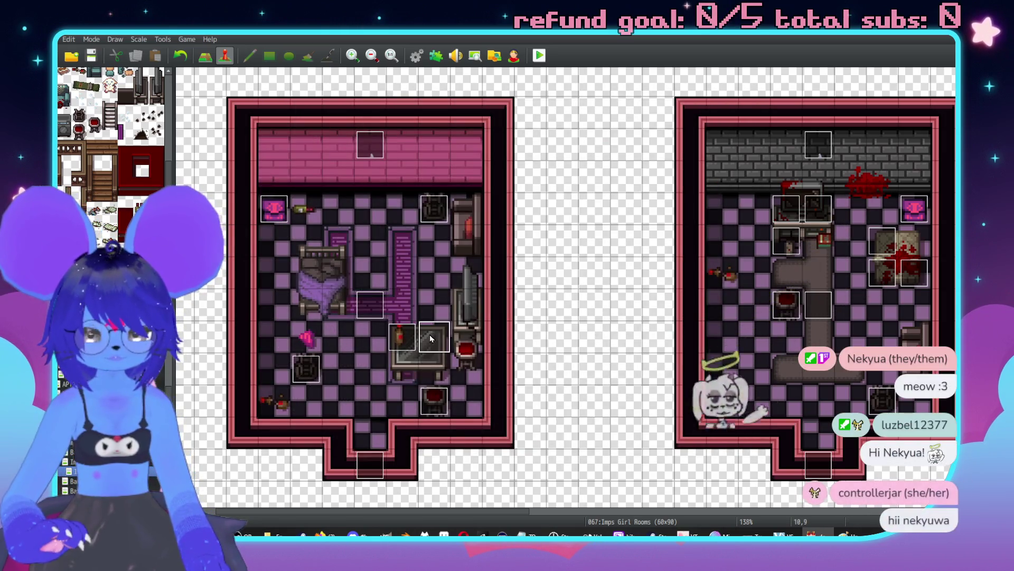
# Step: Create a Table Check event on the glass table with the pasted tabletop message and Same as characters priority
pyautogui.doubleClick(431, 338)
pyautogui.hotkey('ctrl', 'v')
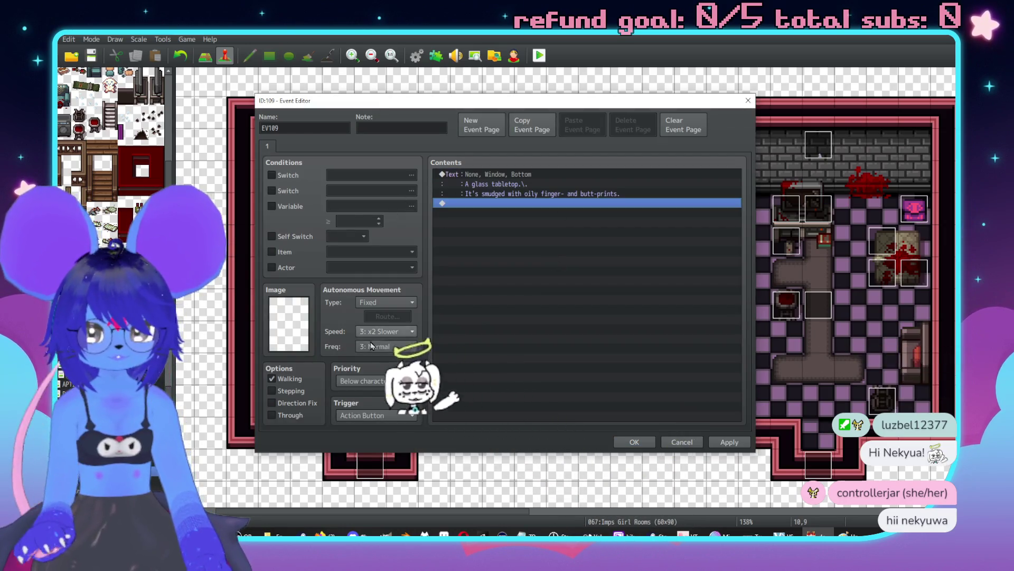
pyautogui.click(377, 380)
pyautogui.click(370, 401)
pyautogui.click(728, 442)
pyautogui.doubleClick(303, 128)
pyautogui.press('BackSpace')
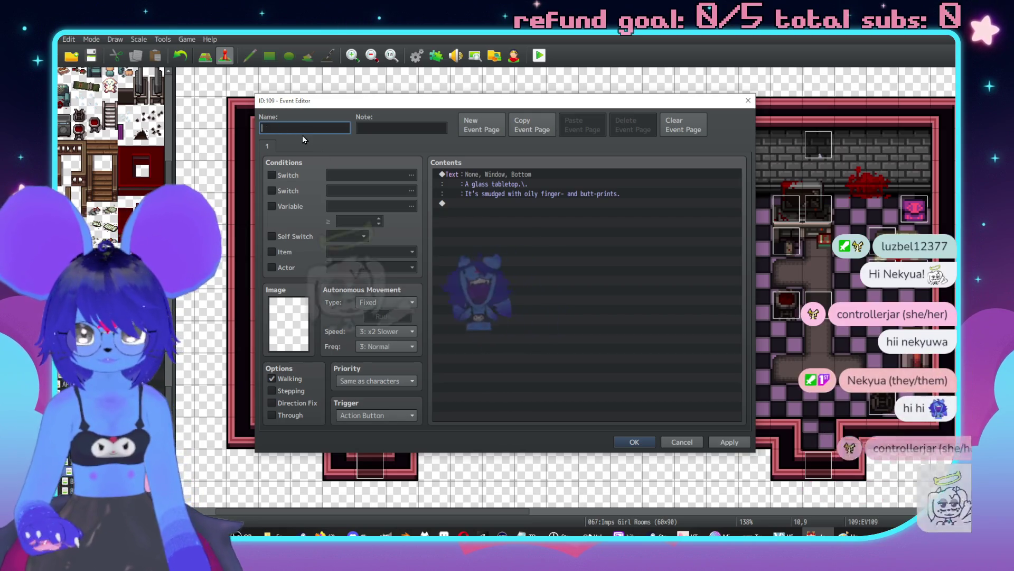
pyautogui.write('Table Check')
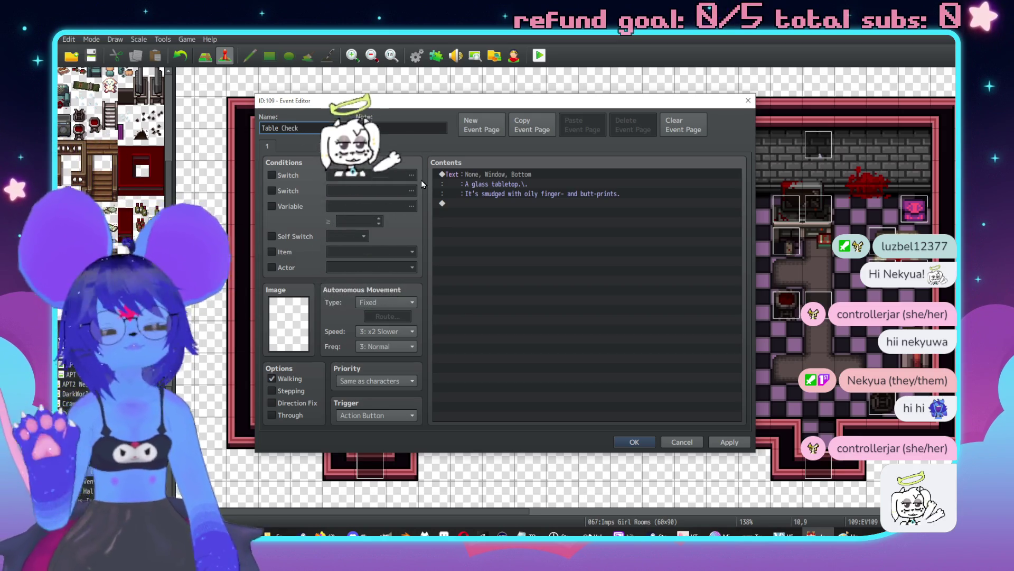
pyautogui.click(737, 443)
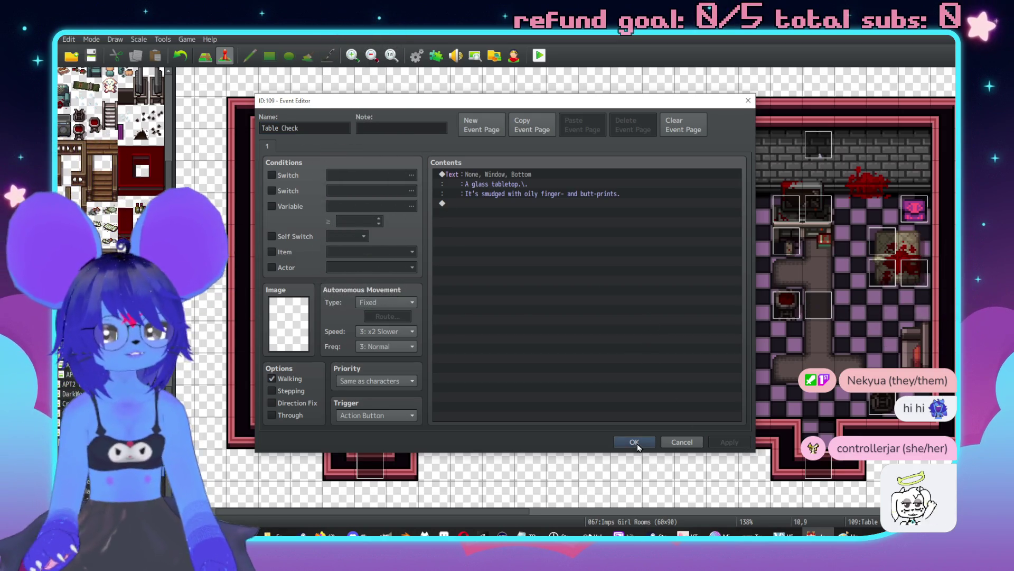
pyautogui.click(635, 443)
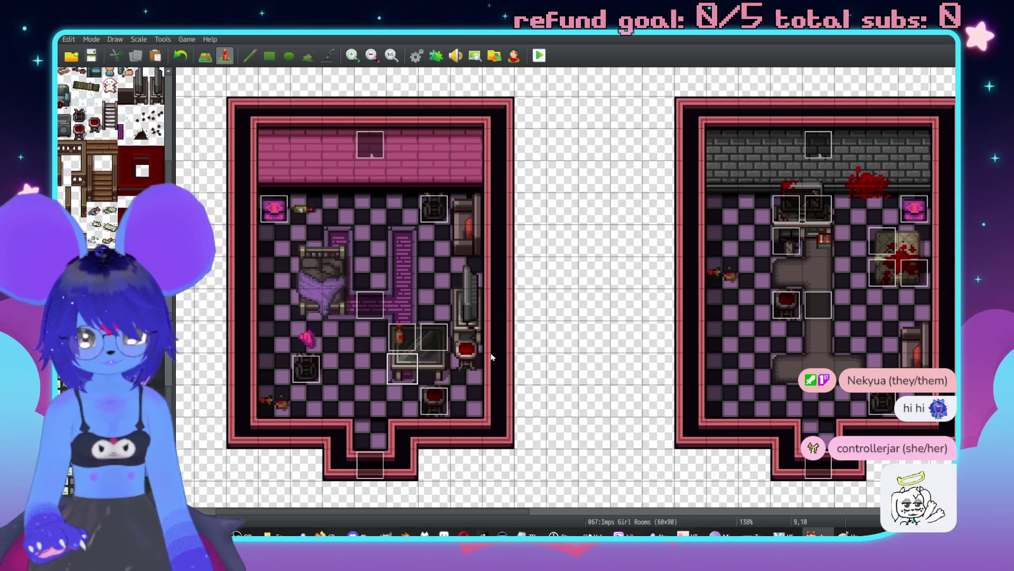
# Step: Pan the map to the grey-brick room and select the tile with the small red item
pyautogui.middleClick(498, 296)
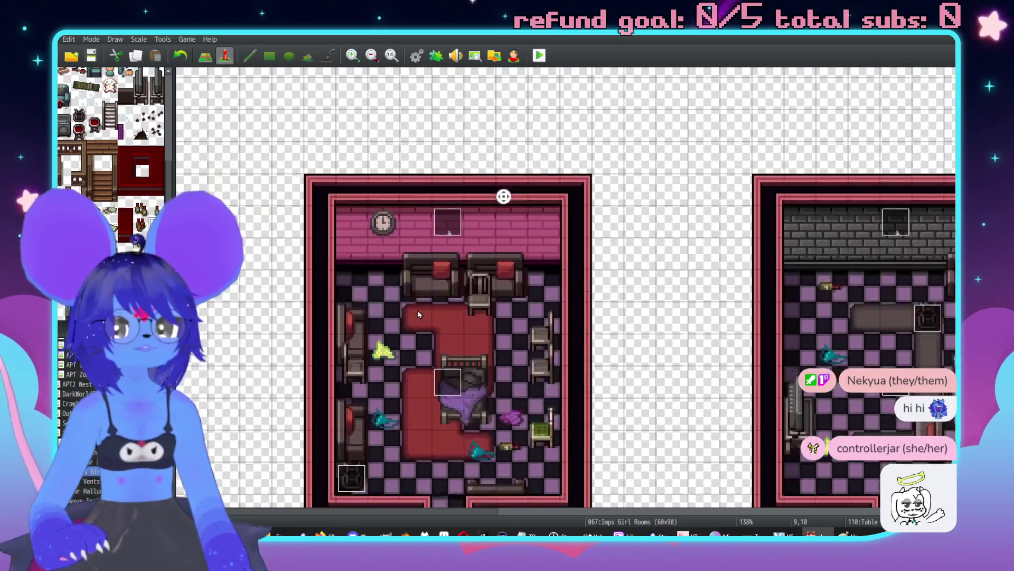
pyautogui.middleClick(515, 324)
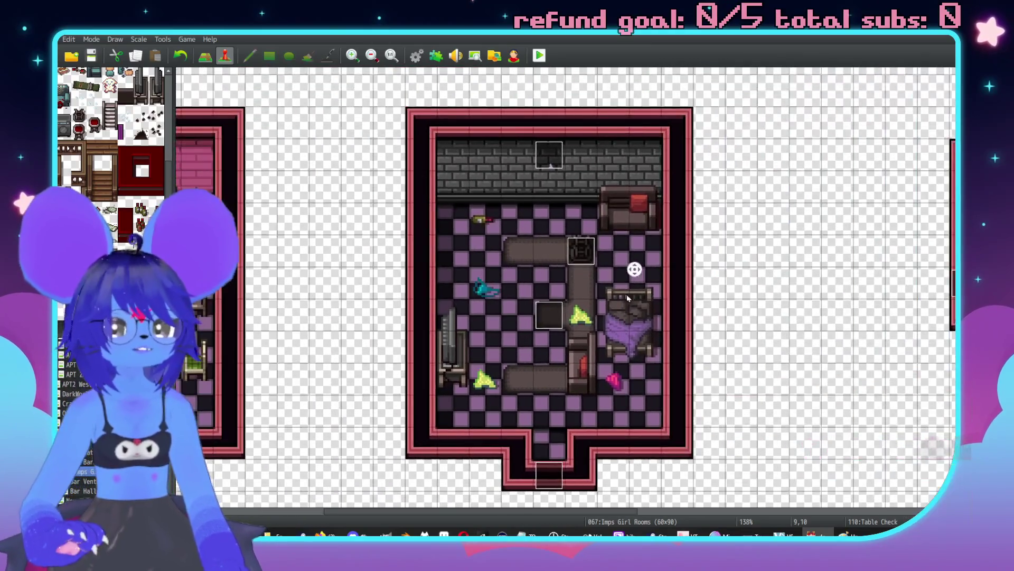
pyautogui.middleClick(532, 350)
pyautogui.middleClick(732, 347)
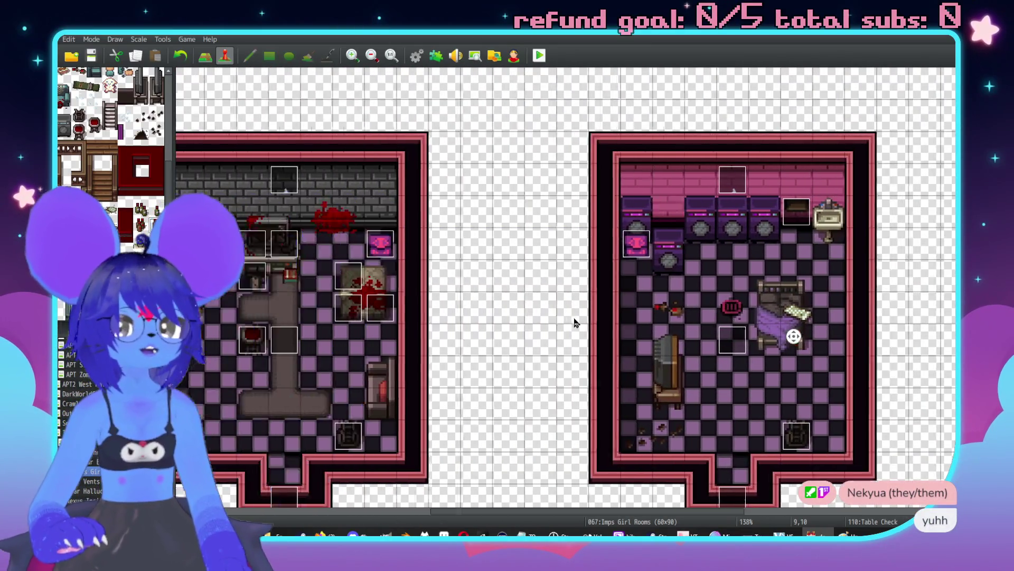
pyautogui.middleClick(605, 312)
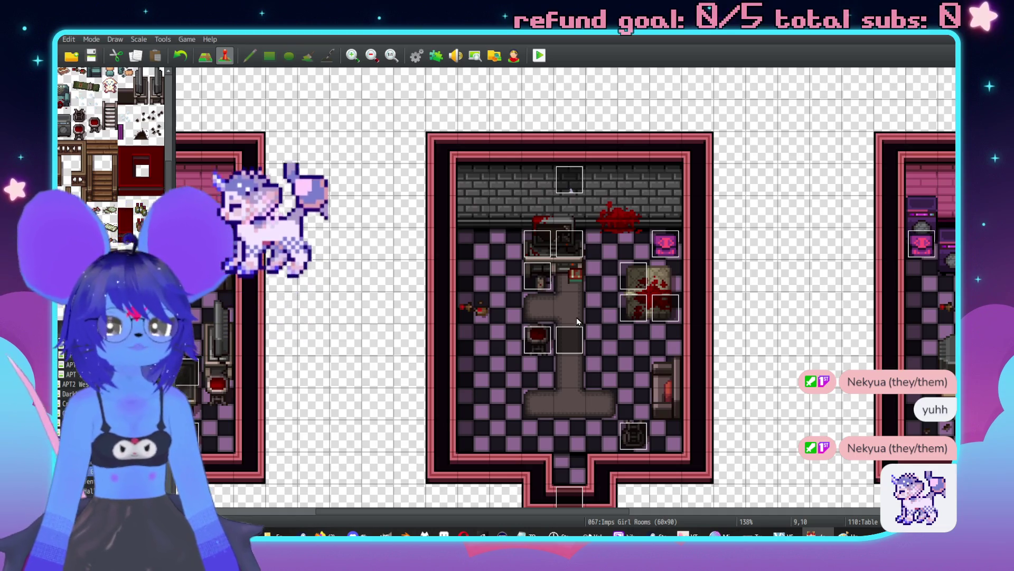
pyautogui.click(573, 278)
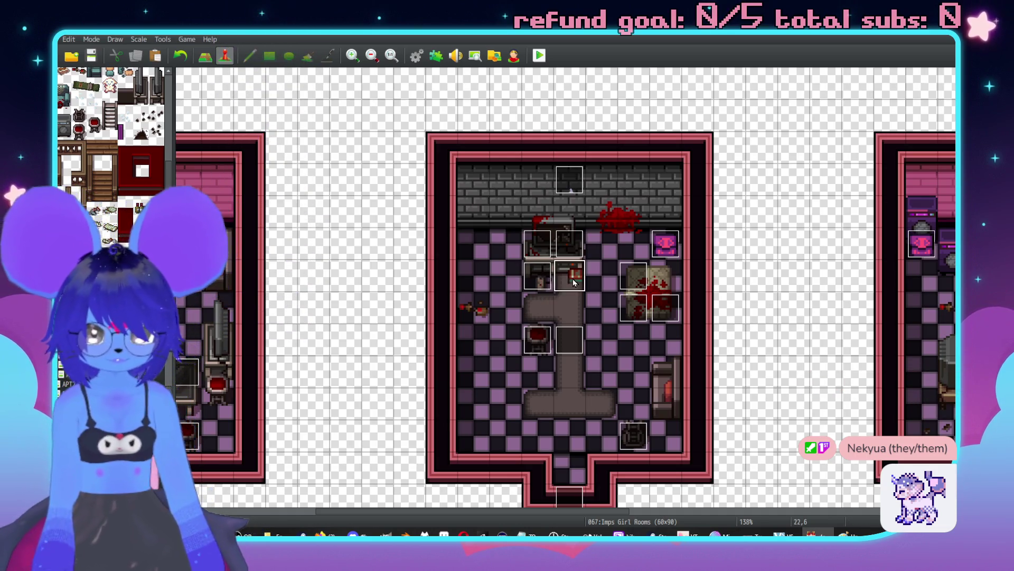
# Step: Open the video games examine event and review its game titles message
pyautogui.doubleClick(572, 268)
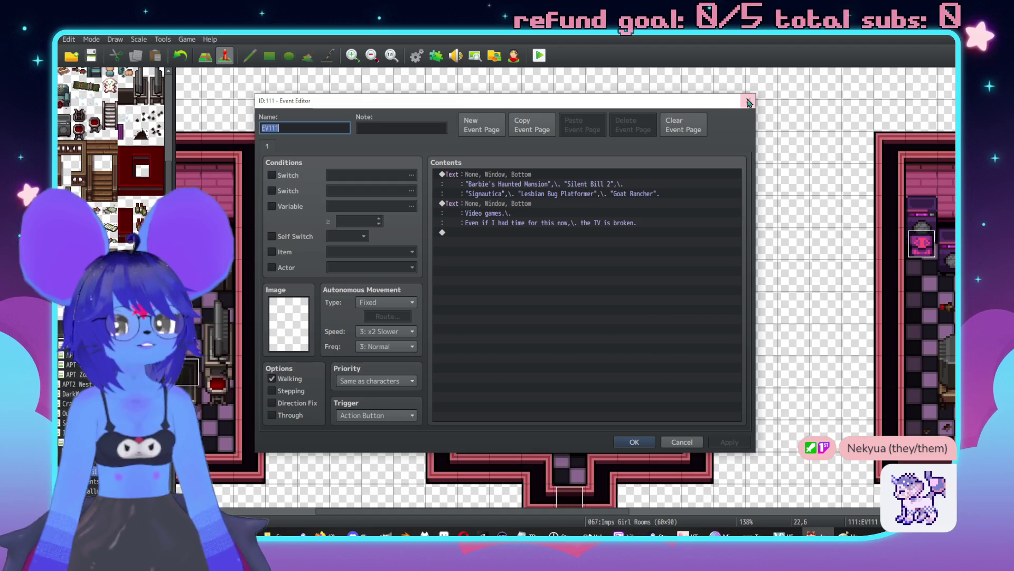
pyautogui.click(748, 102)
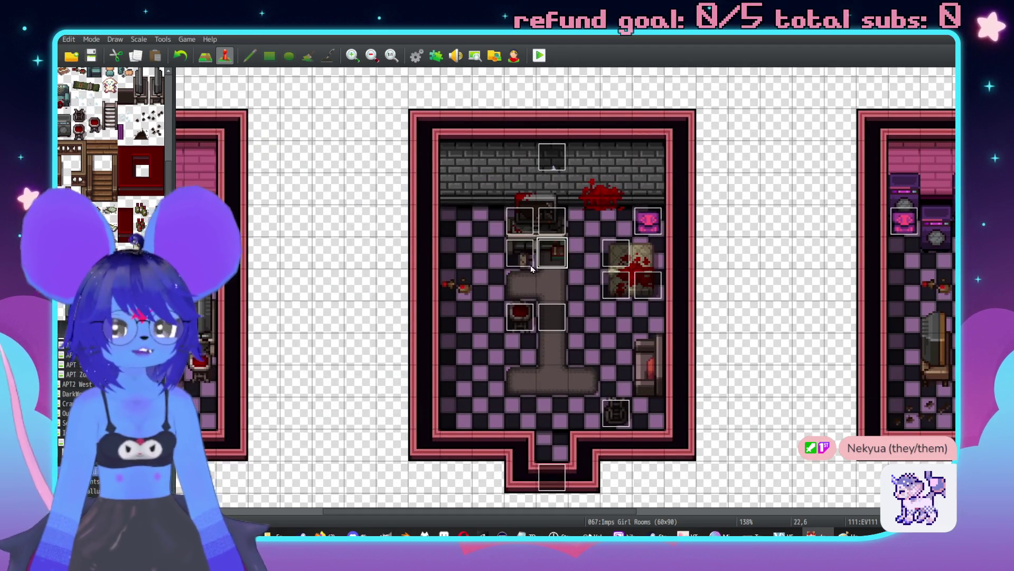
pyautogui.doubleClick(552, 252)
pyautogui.click(513, 177)
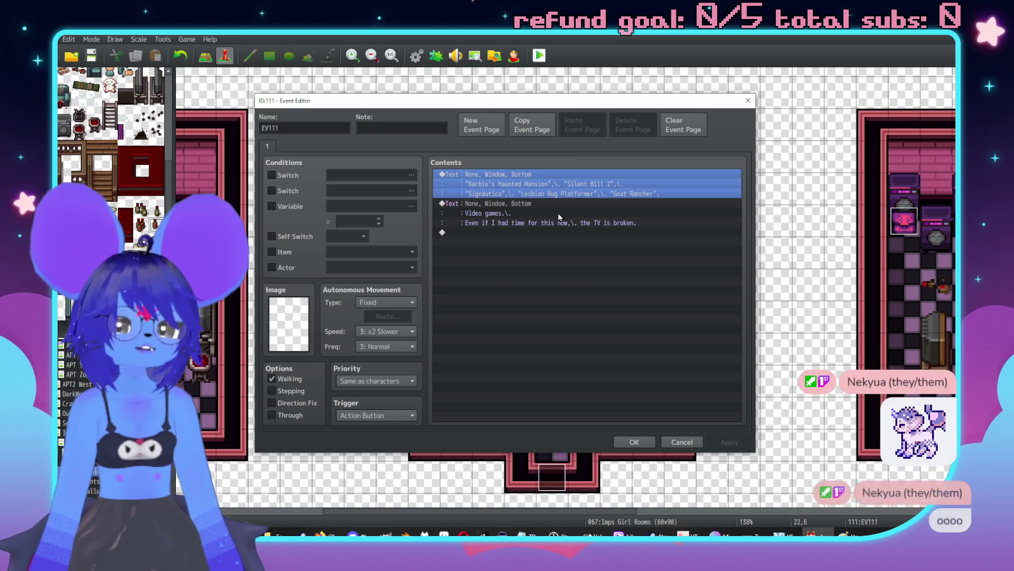
pyautogui.press('Return')
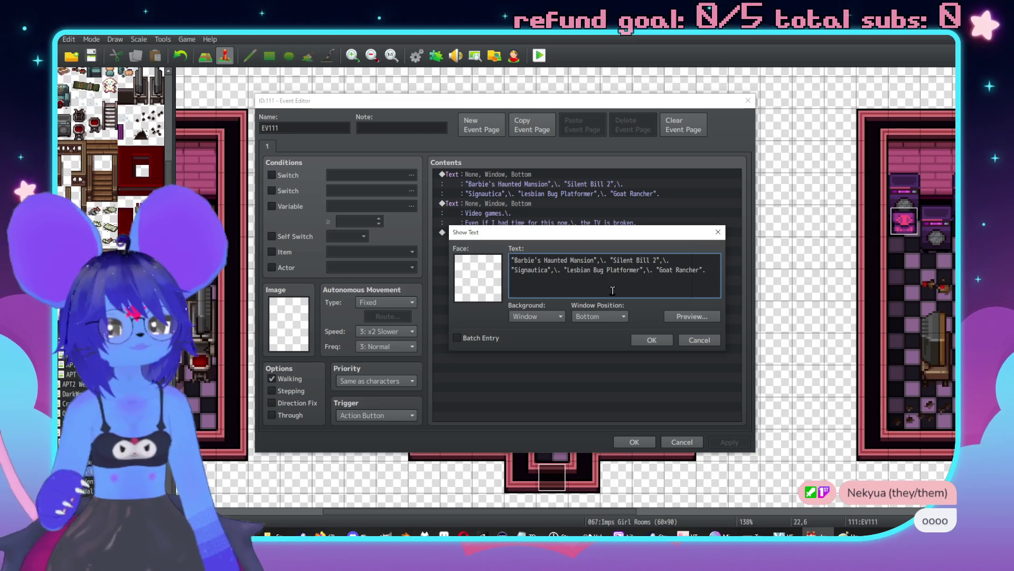
pyautogui.moveTo(612, 290)
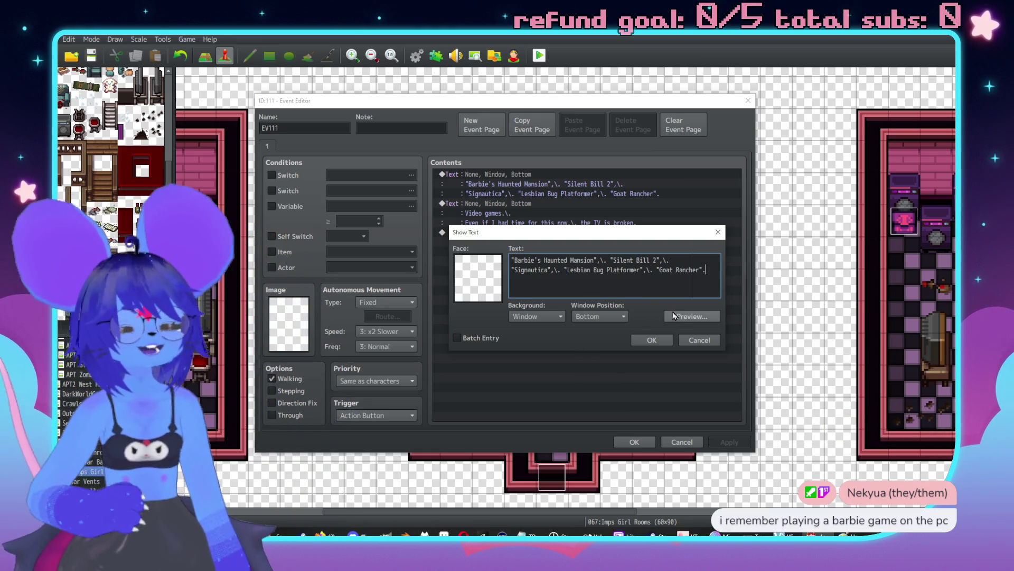
pyautogui.click(664, 338)
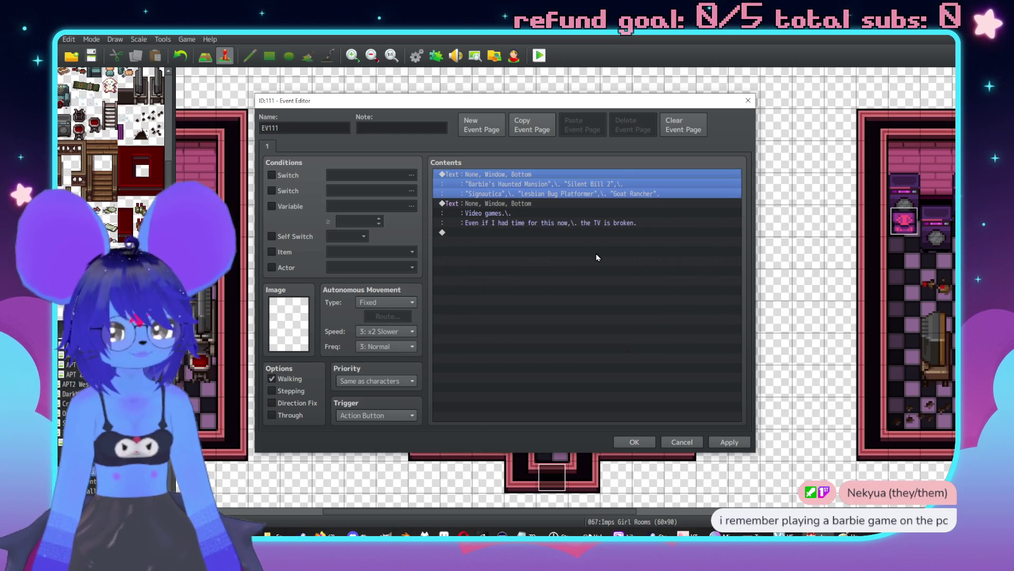
pyautogui.click(735, 443)
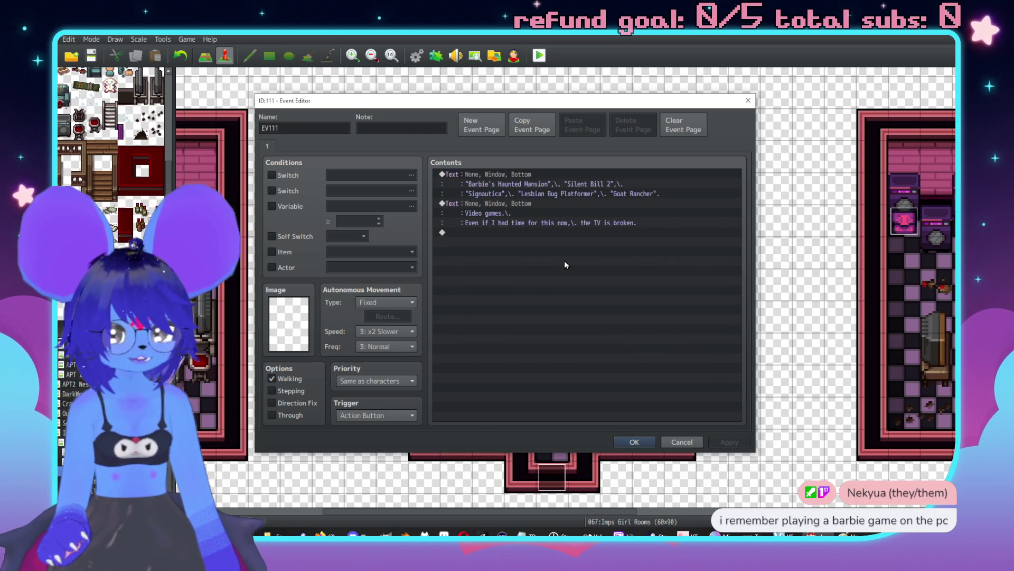
# Step: Delete 'now' from EV111's broken-TV message and save the event
pyautogui.doubleClick(565, 209)
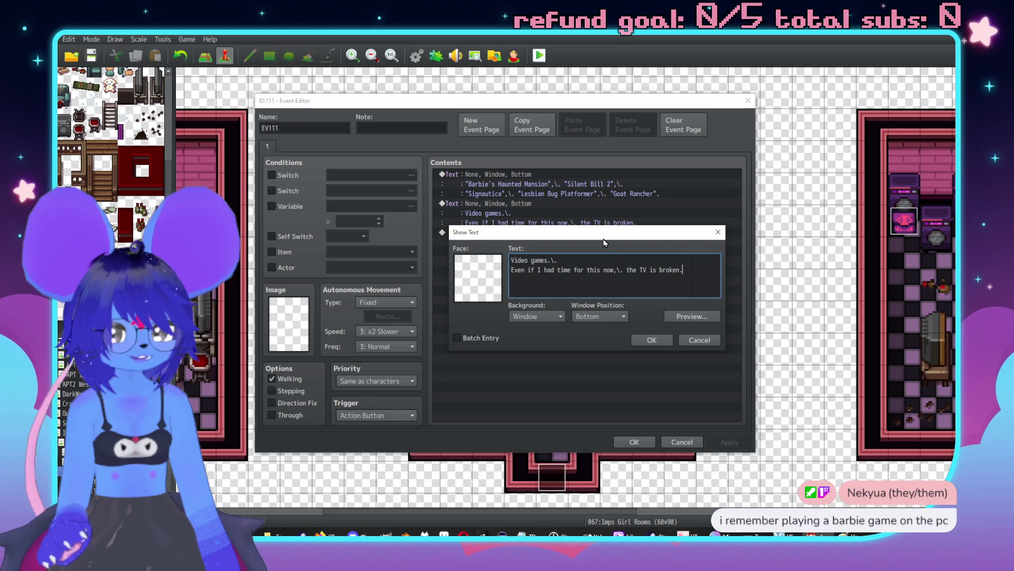
pyautogui.doubleClick(611, 270)
pyautogui.press('BackSpace')
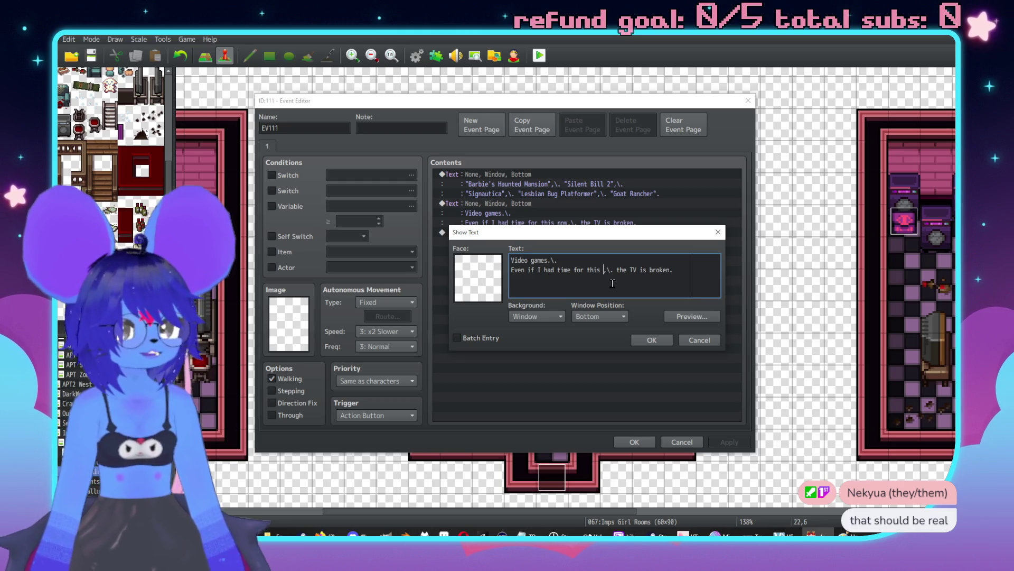
pyautogui.click(651, 341)
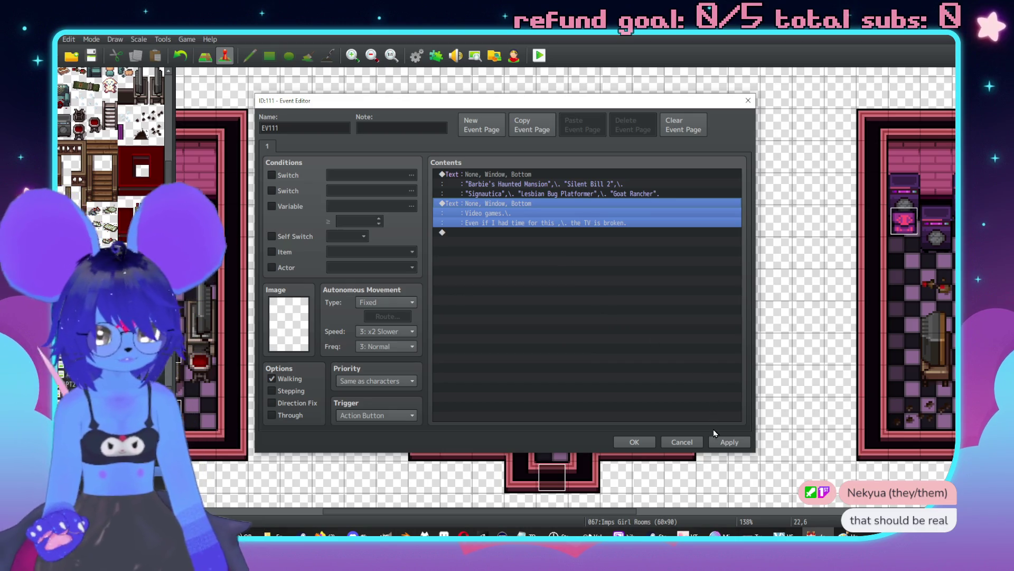
pyautogui.click(718, 442)
pyautogui.click(632, 442)
# Step: Remove 'now' from EV107's broken-TV message as well and save it
pyautogui.doubleClick(538, 219)
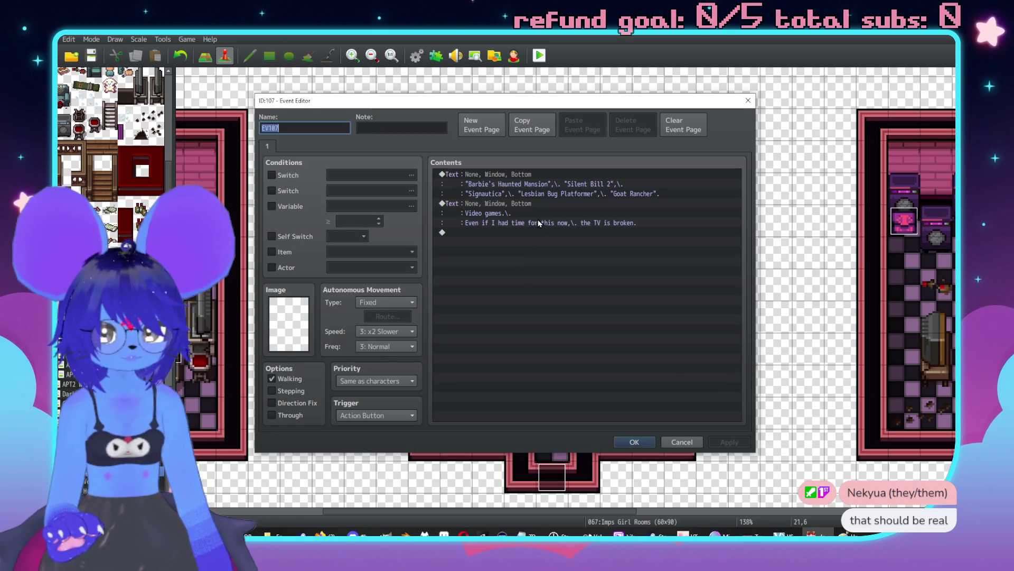
pyautogui.click(535, 210)
pyautogui.hotkey('ctrl', 'Return')
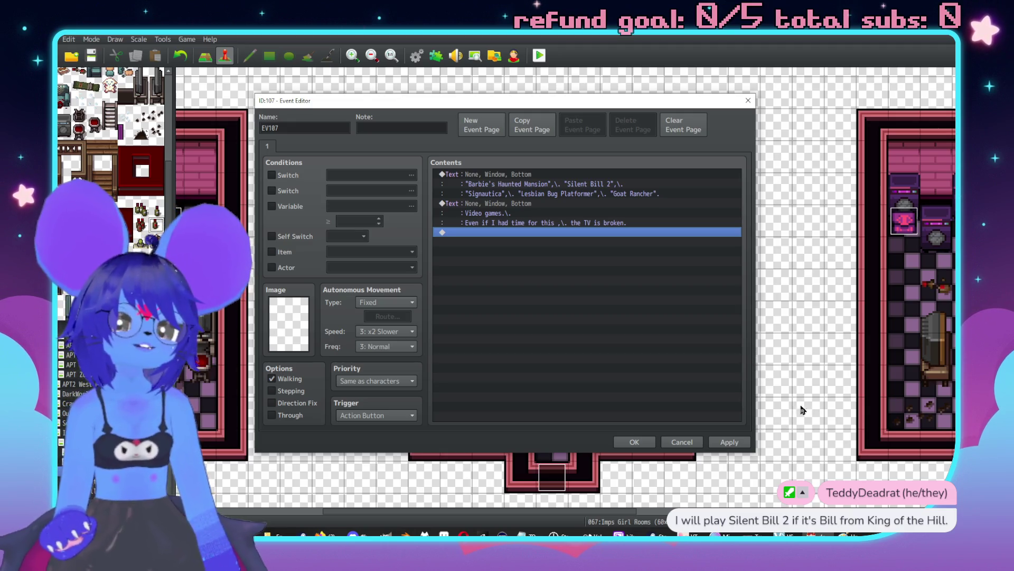
pyautogui.click(738, 443)
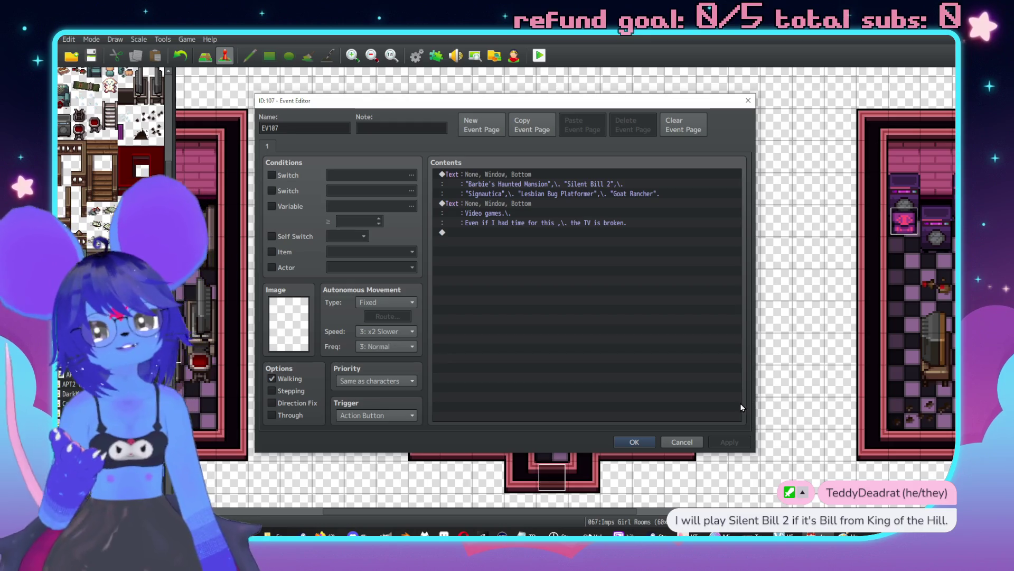
pyautogui.click(635, 442)
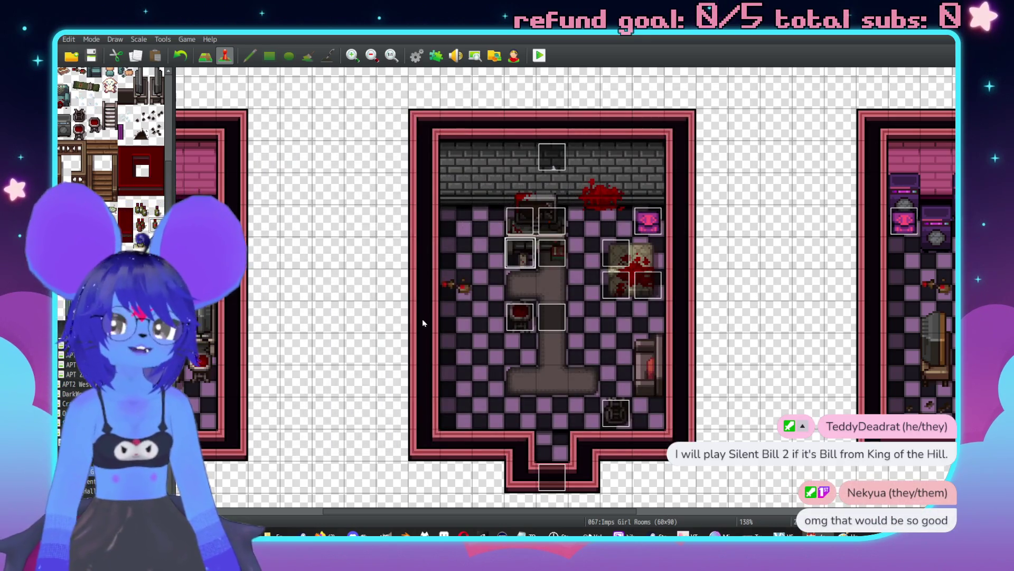
# Step: Create a washing machine event saying it holds frothy liquid, so the door stays shut
pyautogui.hscroll(5, 423, 323)
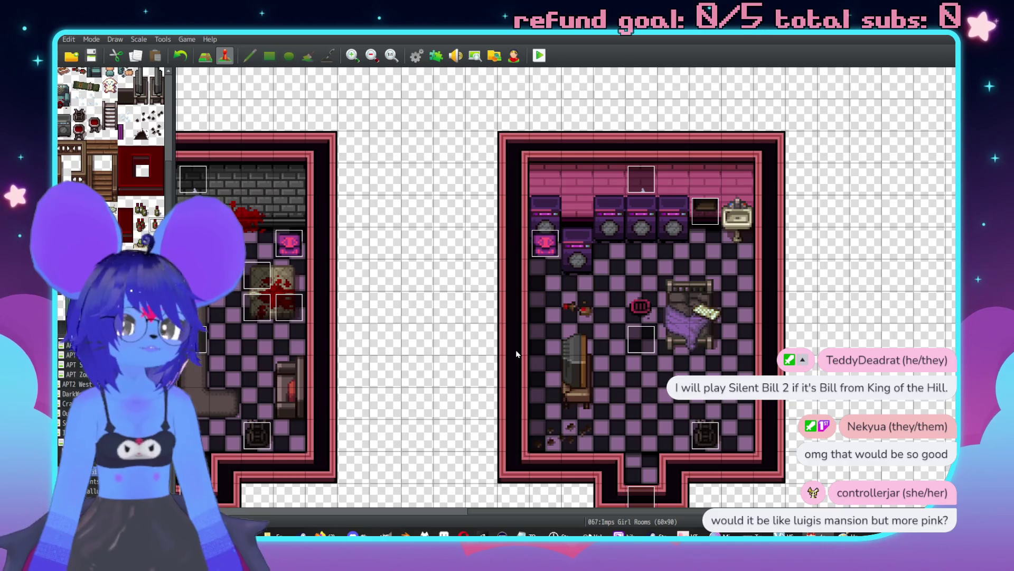
pyautogui.hscroll(-5, 367, 367)
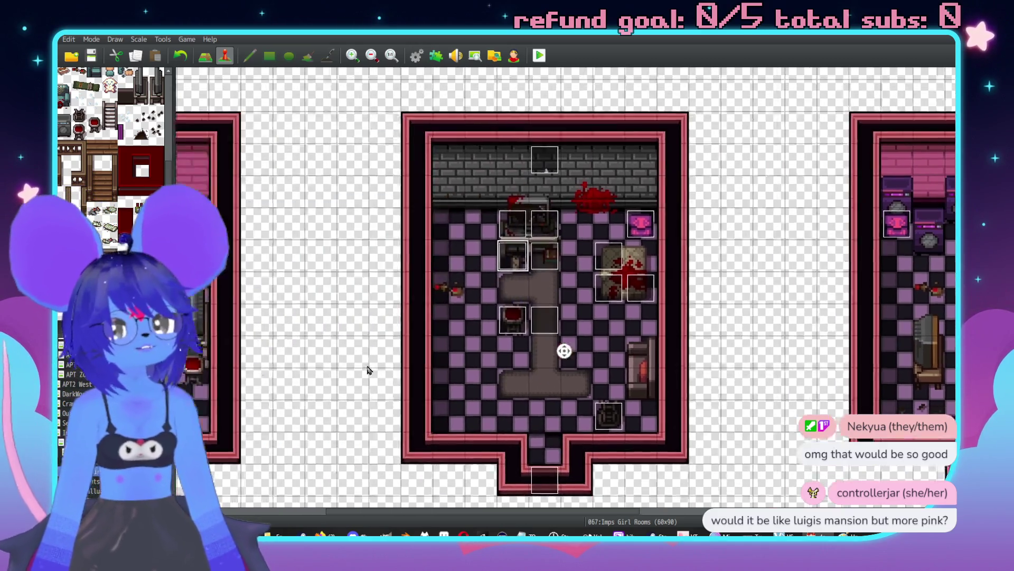
pyautogui.hscroll(6, 380, 378)
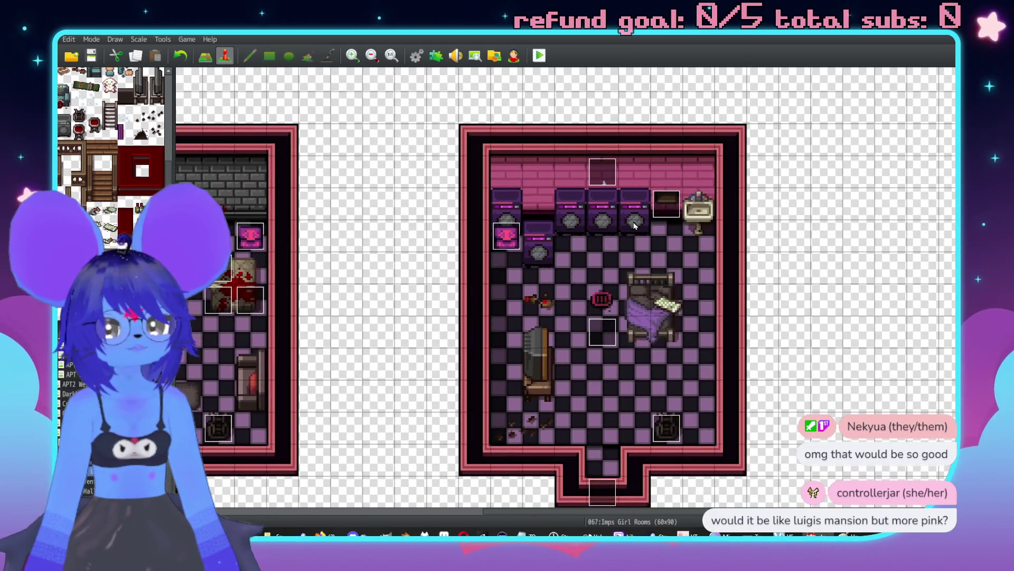
pyautogui.doubleClick(634, 226)
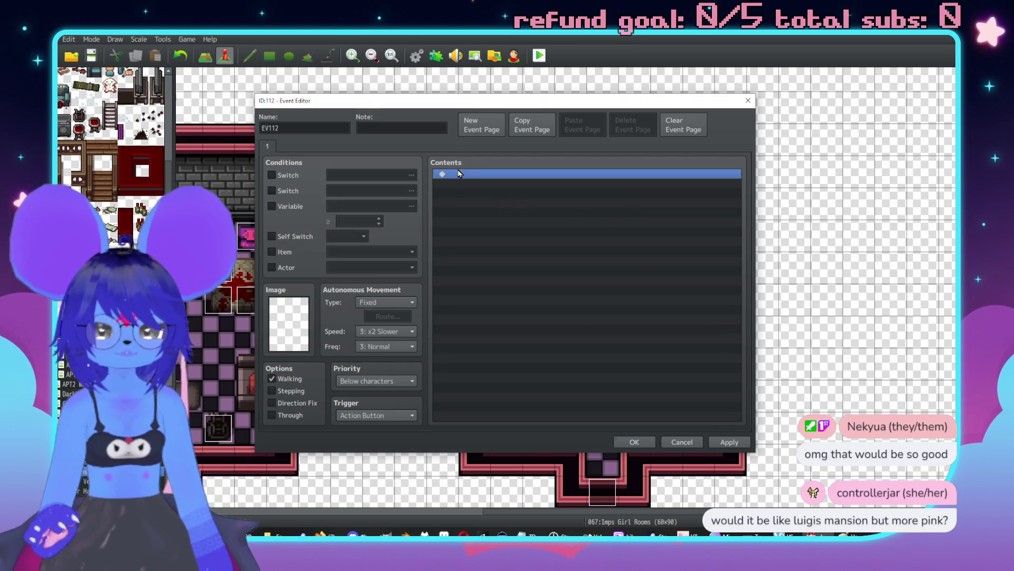
pyautogui.doubleClick(458, 174)
pyautogui.click(500, 182)
pyautogui.write('A pu')
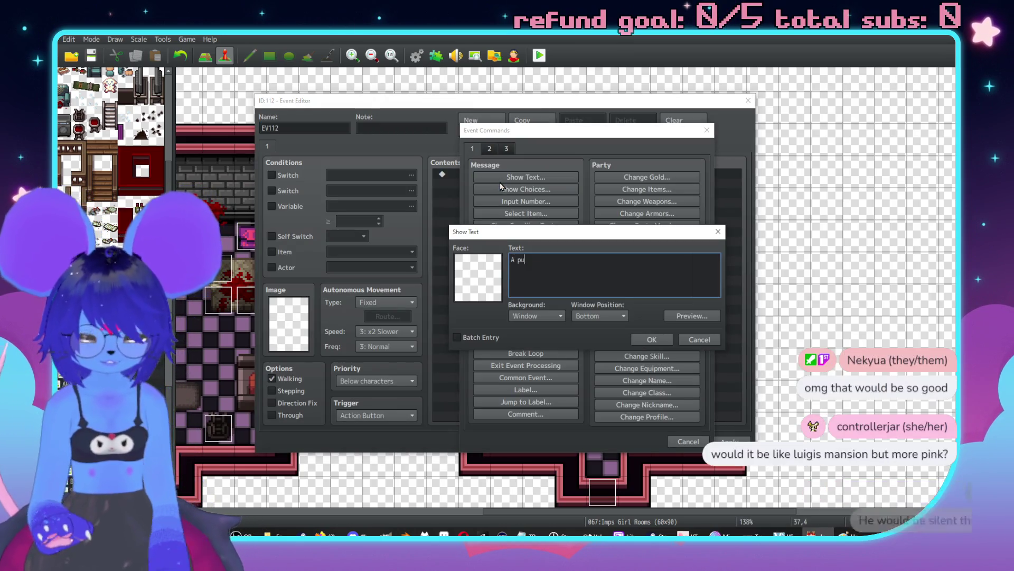
pyautogui.write('rple washing machine')
pyautogui.press('BackSpace')
pyautogui.write('\\.')
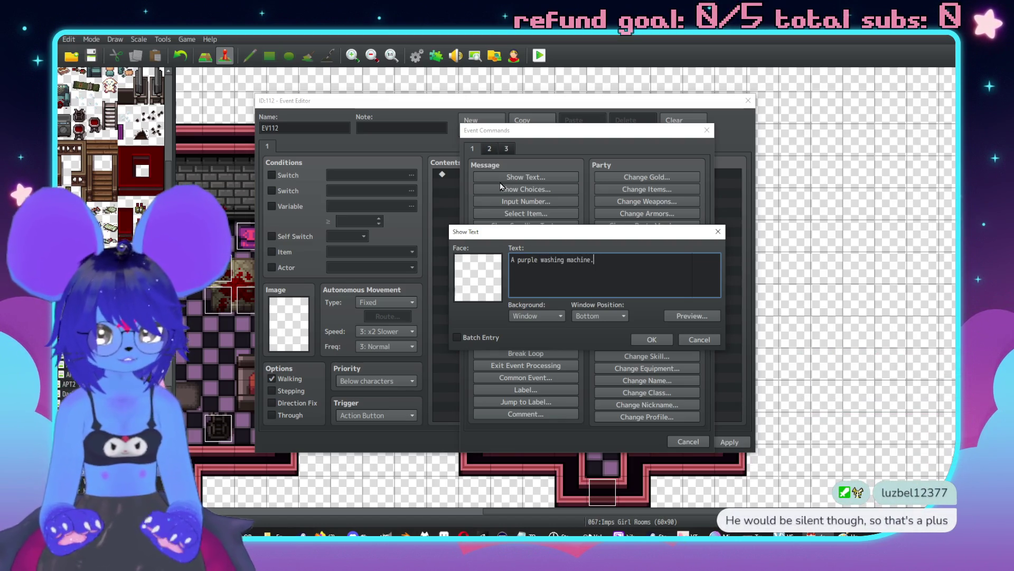
pyautogui.press('Return')
pyautogui.write('It has some kjind')
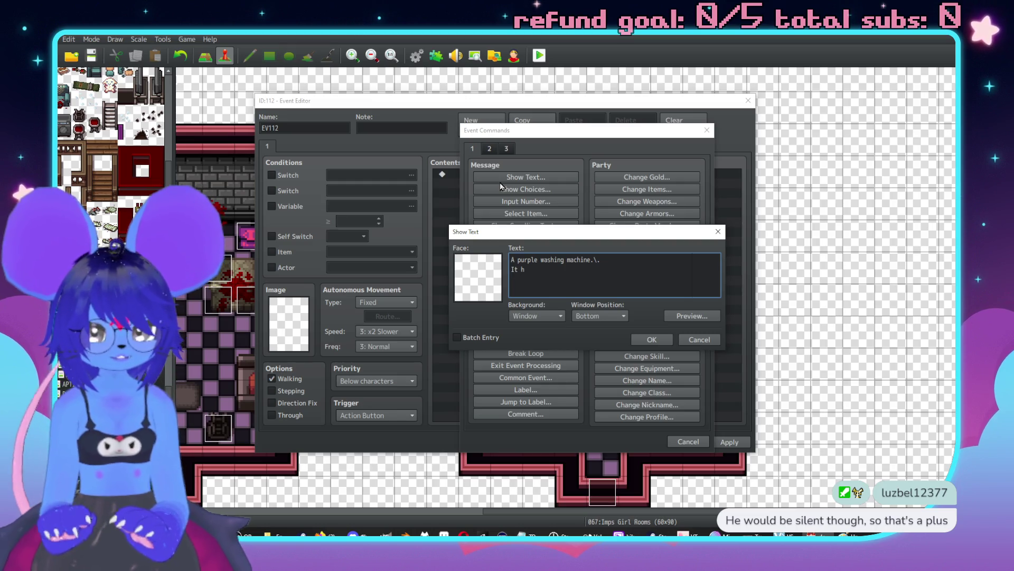
pyautogui.press('BackSpace')
pyautogui.press('BackSpace')
pyautogui.press('BackSpace')
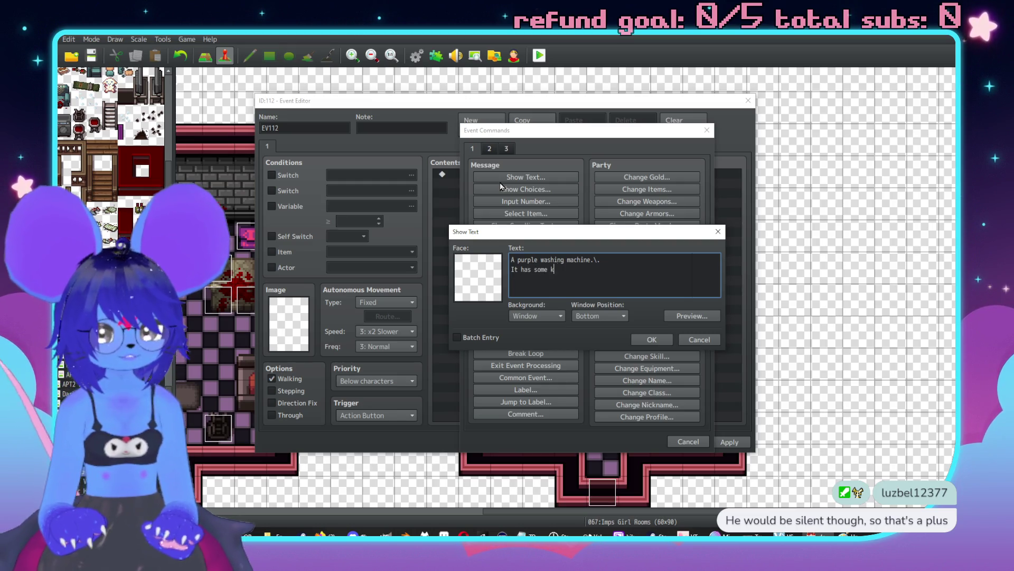
pyautogui.write('id ')
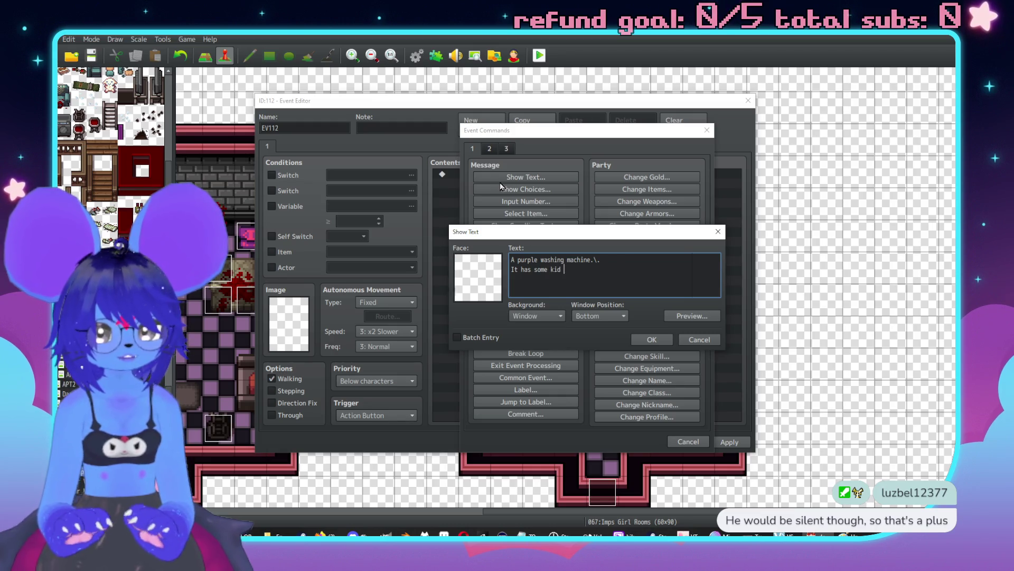
pyautogui.press('BackSpace')
pyautogui.press('BackSpace')
pyautogui.write('nd of fro')
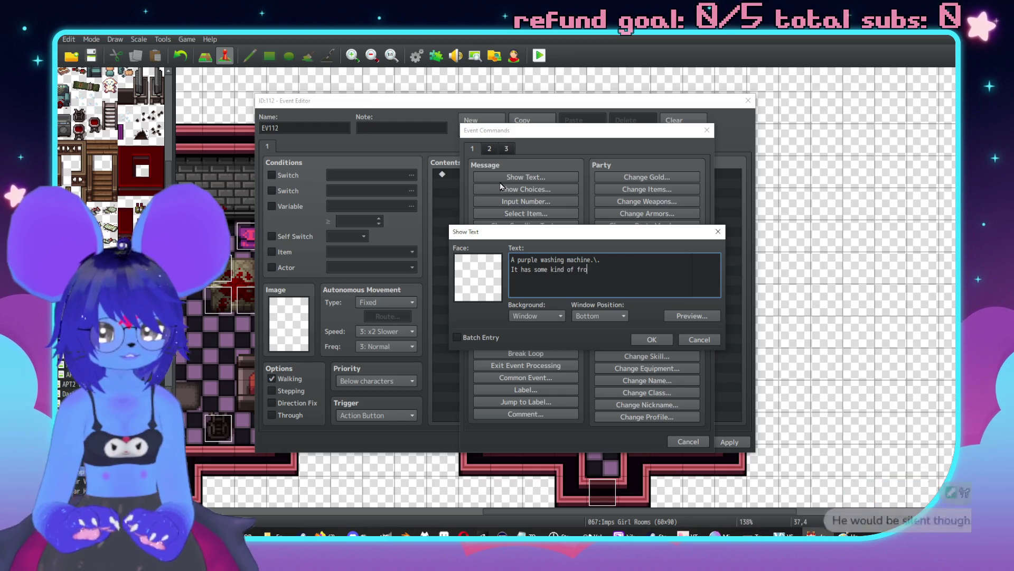
pyautogui.write('thy liquid in  it')
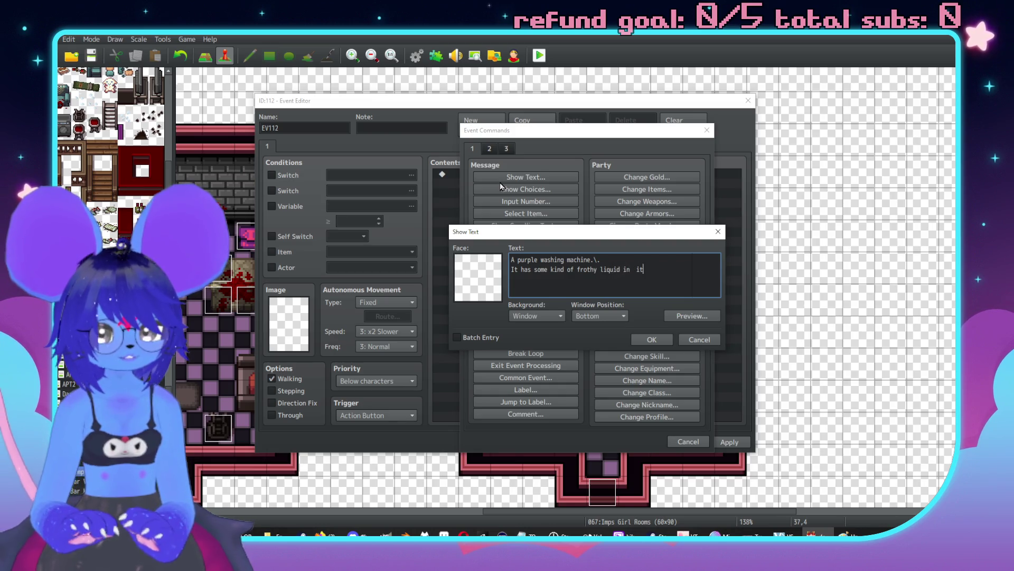
pyautogui.press('BackSpace')
pyautogui.press('BackSpace')
pyautogui.press('BackSpace')
pyautogui.write('it')
pyautogui.write(" so I won't b")
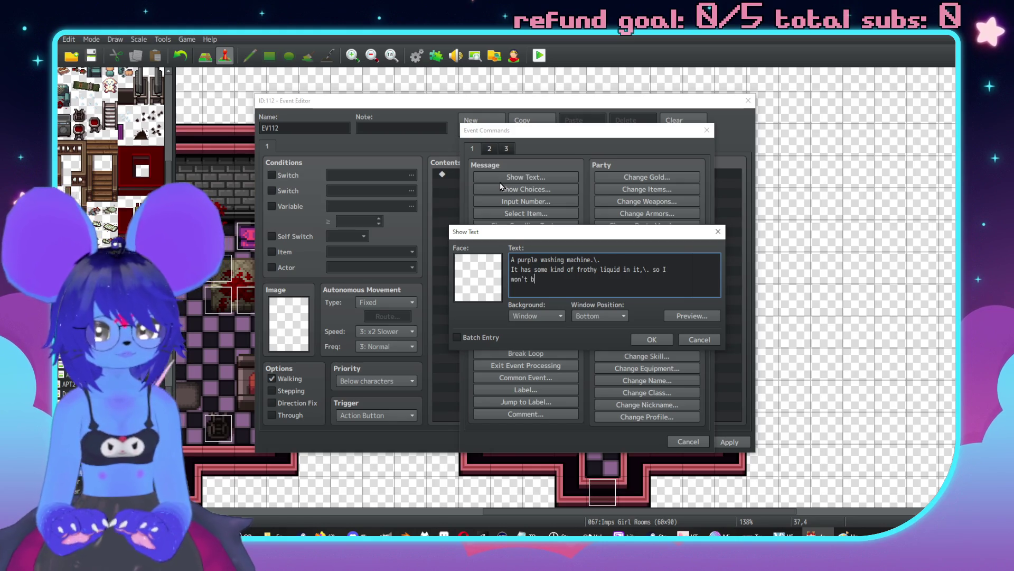
pyautogui.write('e open')
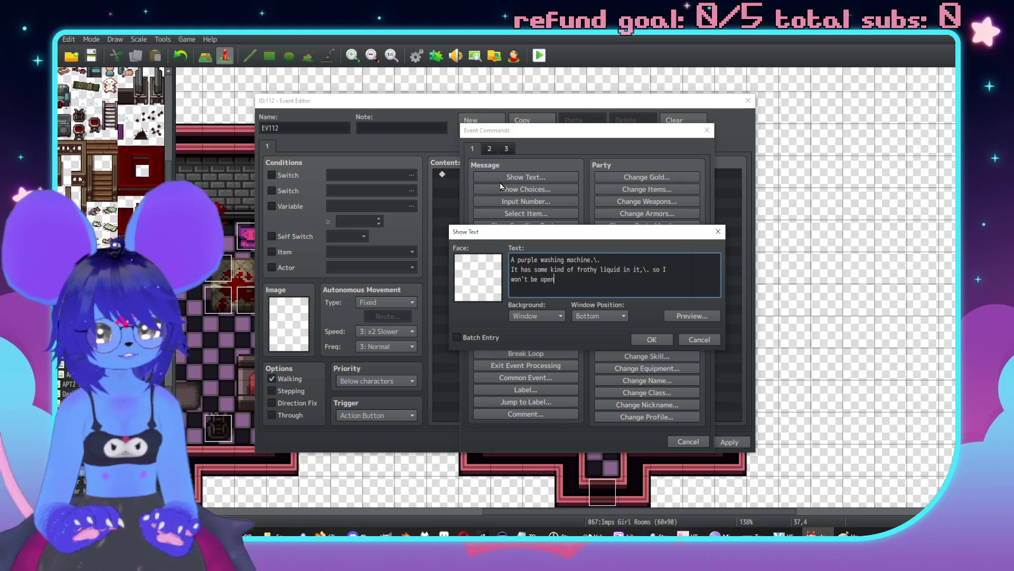
pyautogui.write('ing it.')
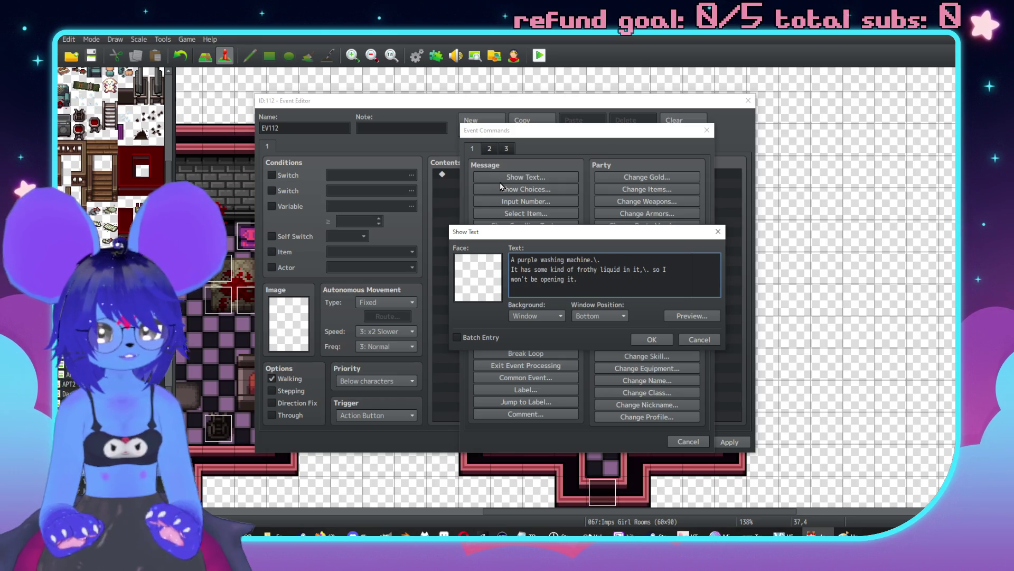
pyautogui.press('BackSpace')
pyautogui.press('BackSpace')
pyautogui.press('BackSpace')
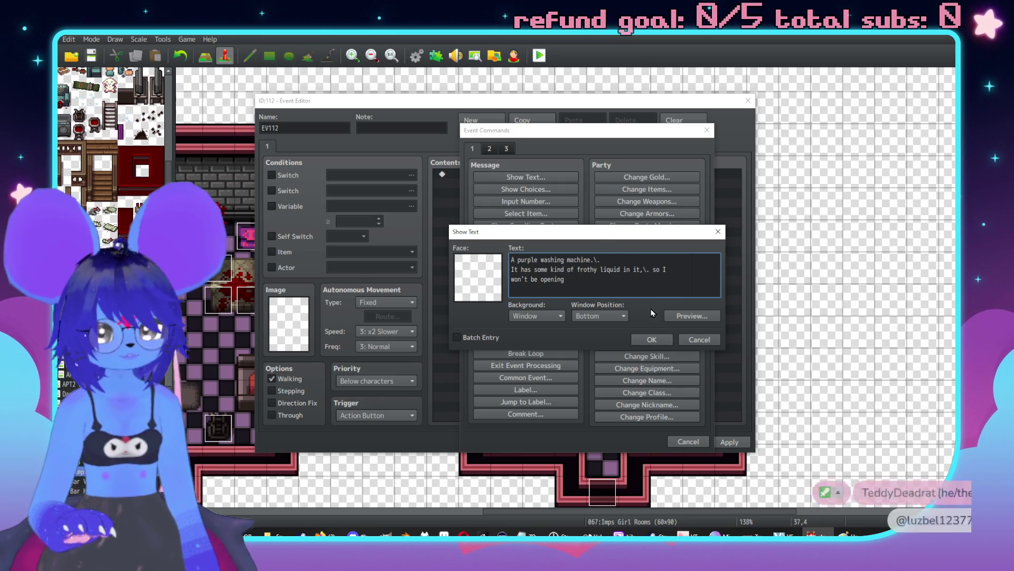
pyautogui.write(' the door.')
pyautogui.click(653, 338)
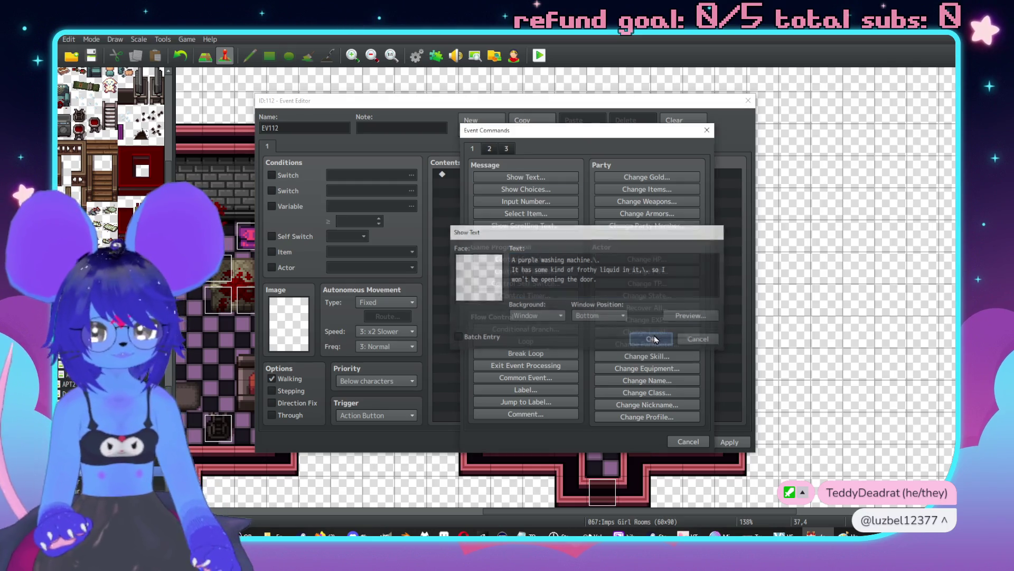
# Step: Set the event's priority to Same as characters and name it Washing Machine
pyautogui.click(364, 382)
pyautogui.click(367, 404)
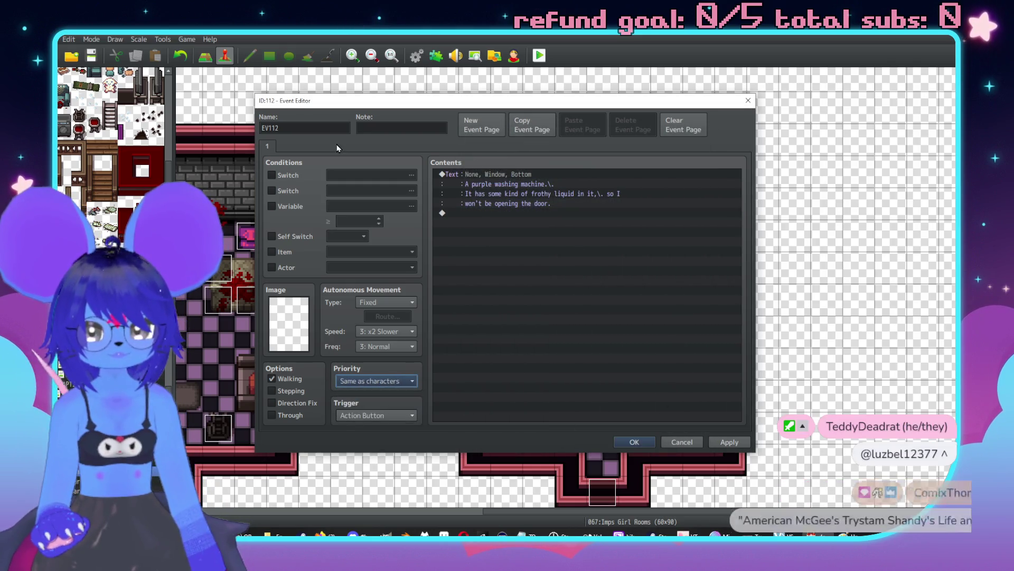
pyautogui.click(327, 130)
pyautogui.write('Washing Machine')
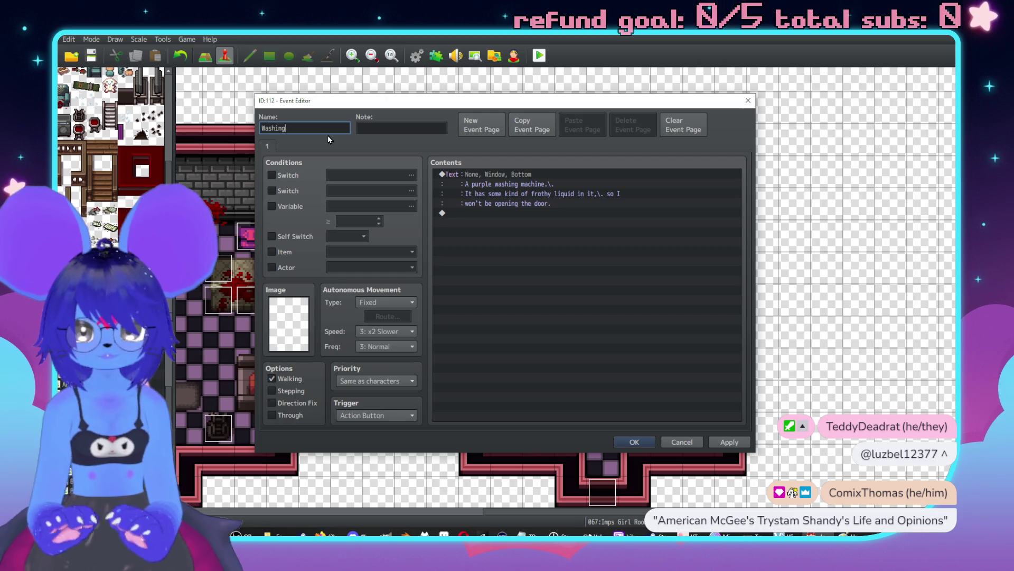
pyautogui.press('Return')
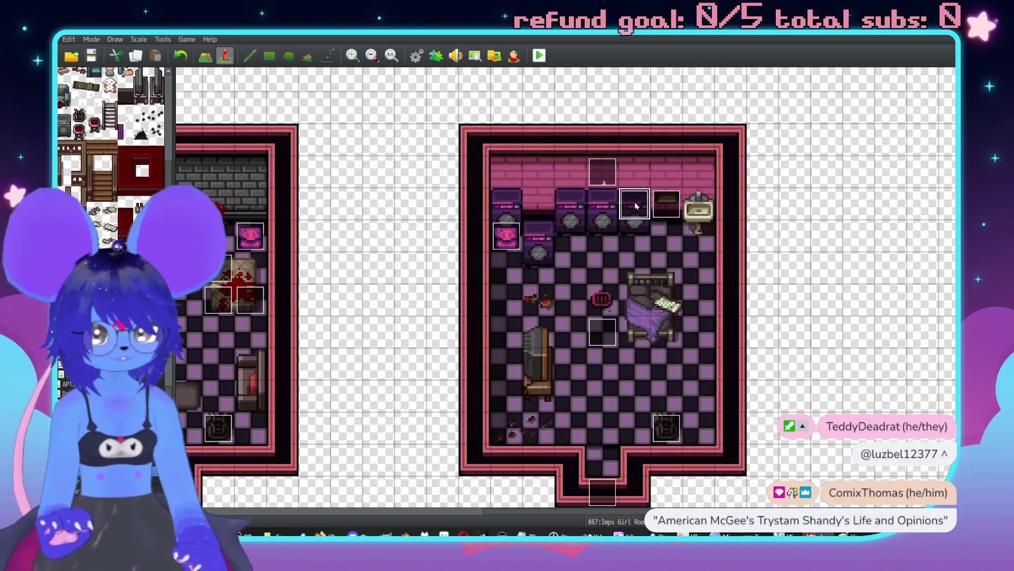
# Step: Paste copies of the washing machine event onto the neighbouring back-wall washers
pyautogui.press('Left')
pyautogui.hotkey('ctrl', 'v')
pyautogui.press('Left')
pyautogui.press('Left')
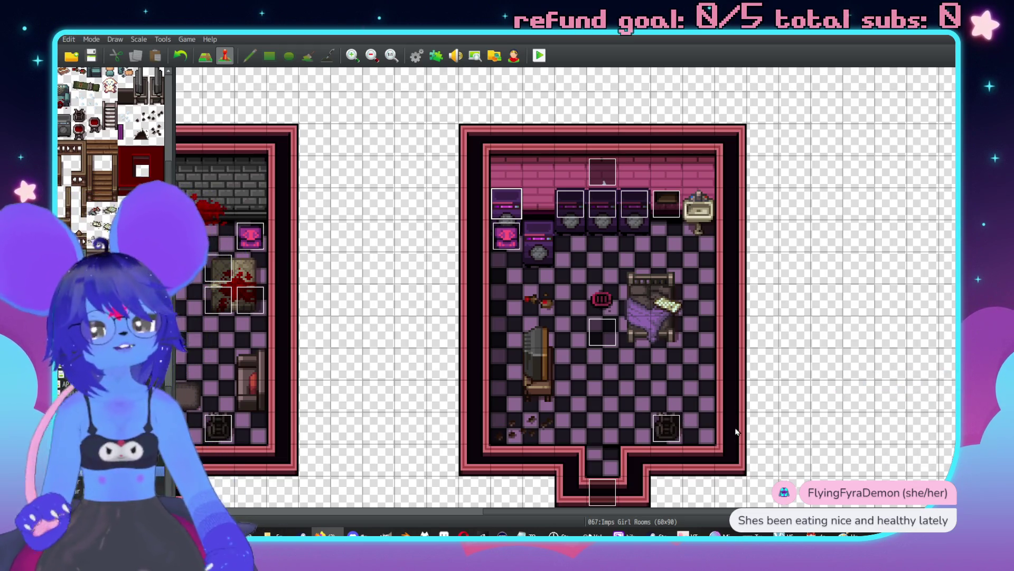
# Step: Paste a washing machine event onto the lone washer in front of the row
pyautogui.hscroll(-4, 711, 373)
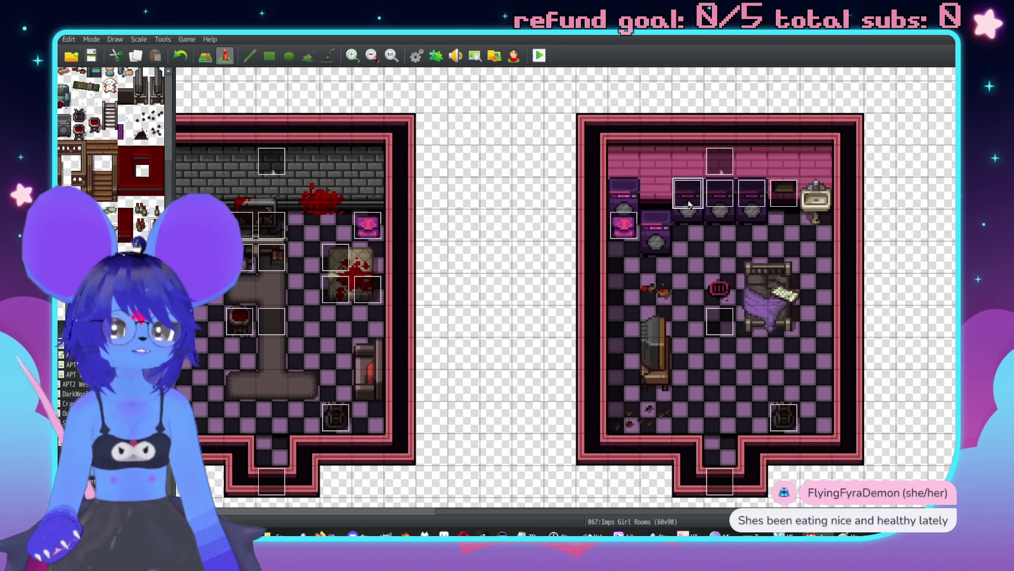
pyautogui.click(656, 232)
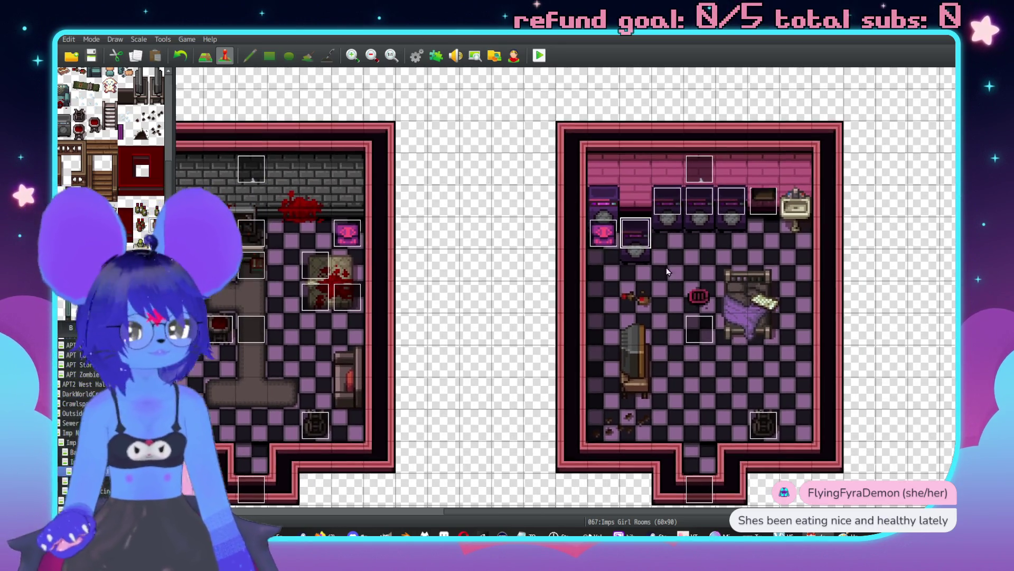
pyautogui.doubleClick(638, 234)
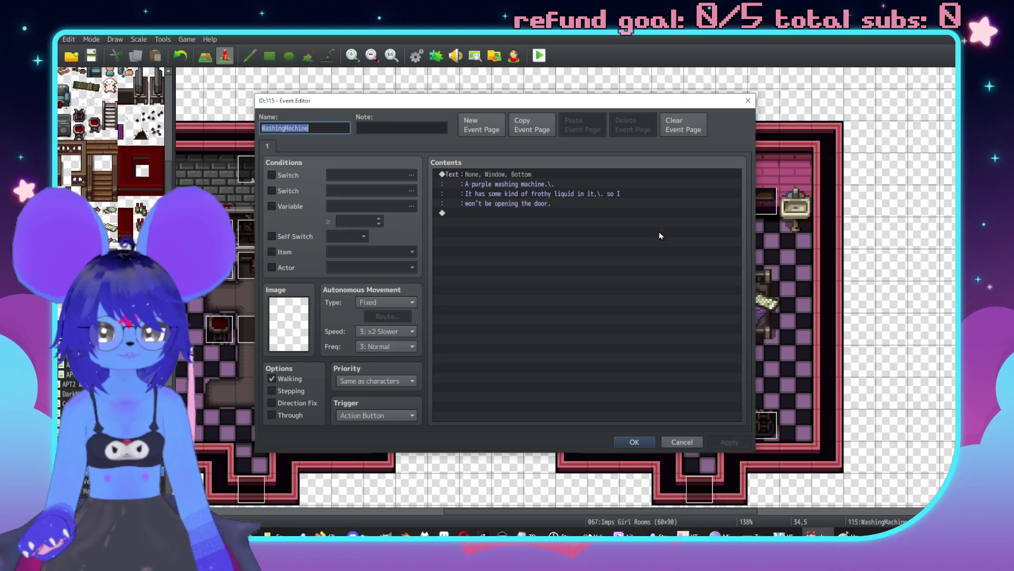
pyautogui.click(747, 104)
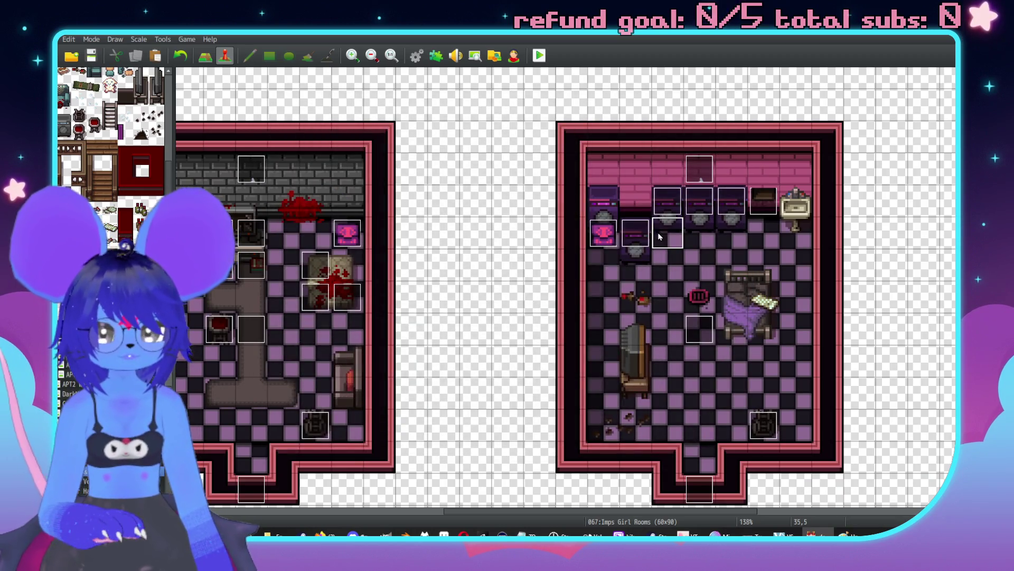
pyautogui.hscroll(1, 626, 270)
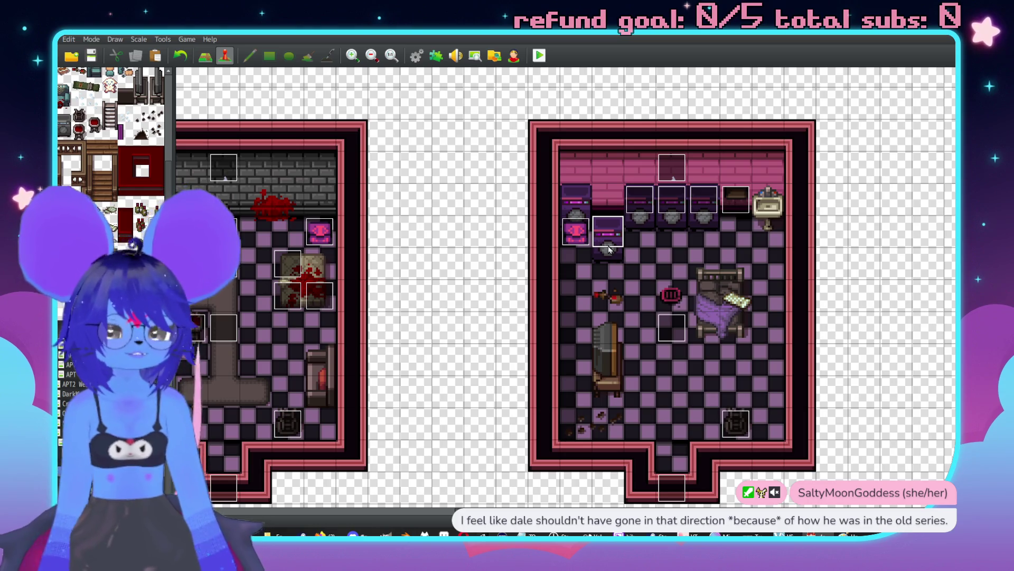
pyautogui.doubleClick(609, 250)
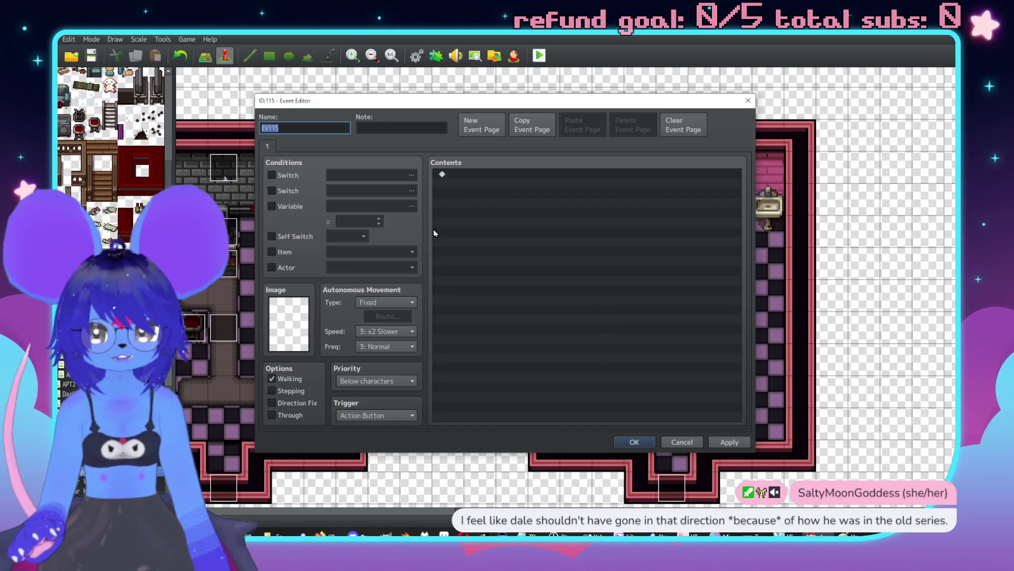
# Step: Give the TV event Same as characters priority and the message 'A retro TV.\. It isn't plugged in.'
pyautogui.click(370, 380)
pyautogui.click(364, 402)
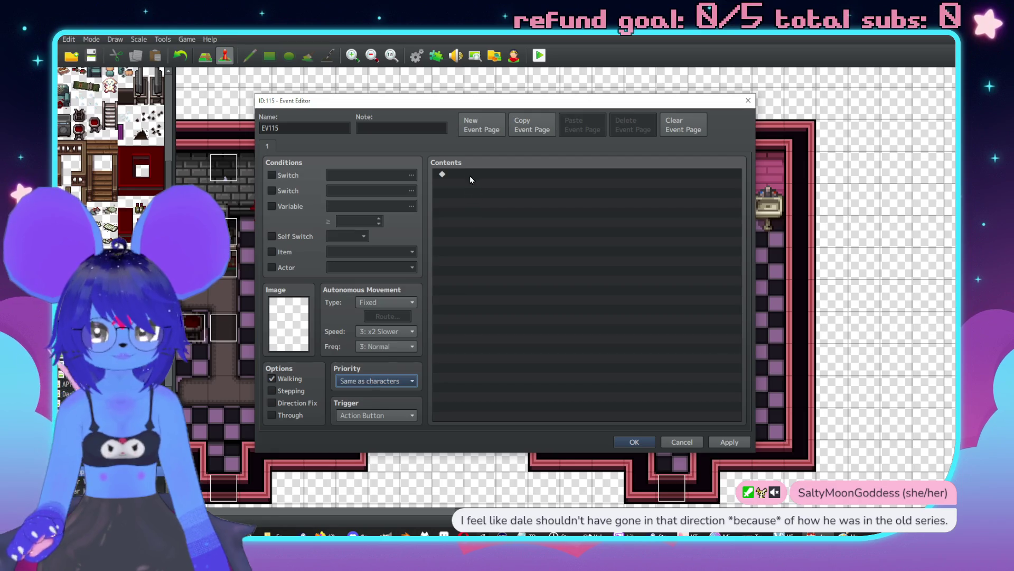
pyautogui.doubleClick(470, 174)
pyautogui.click(490, 179)
pyautogui.write('A')
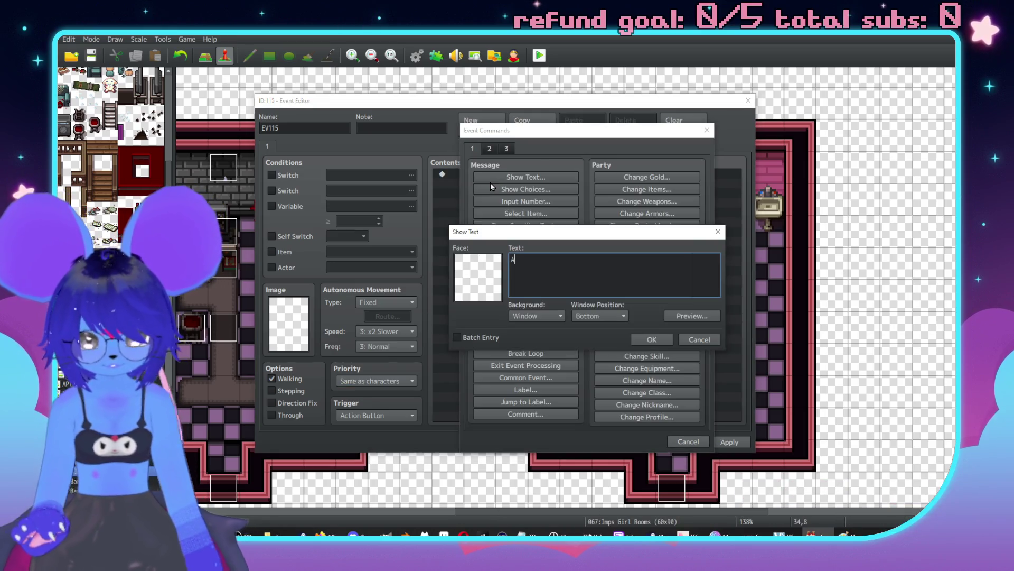
pyautogui.write(' retro TV.\\.')
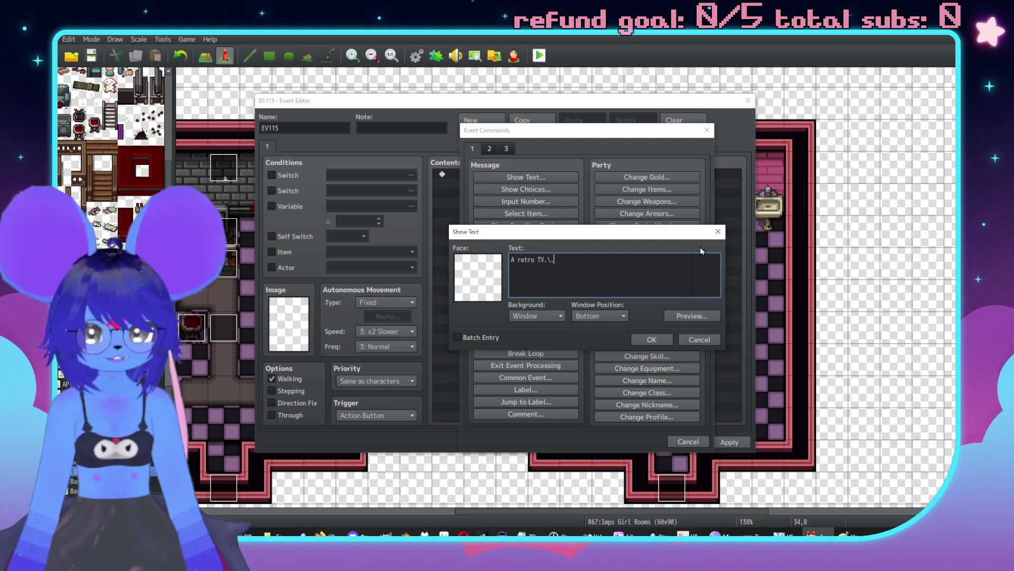
pyautogui.write("It isn't plugged i")
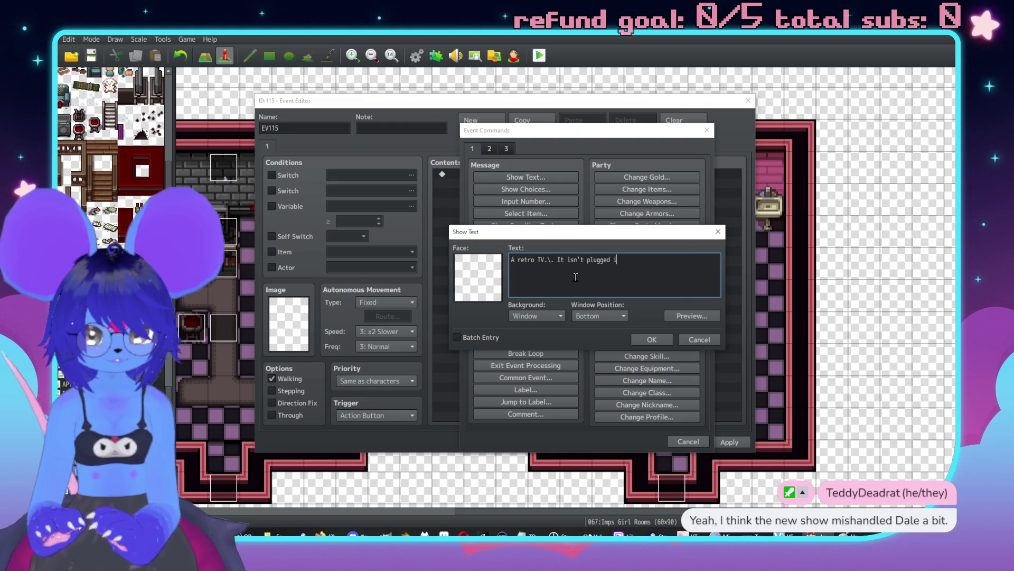
pyautogui.write('n.')
pyautogui.click(652, 340)
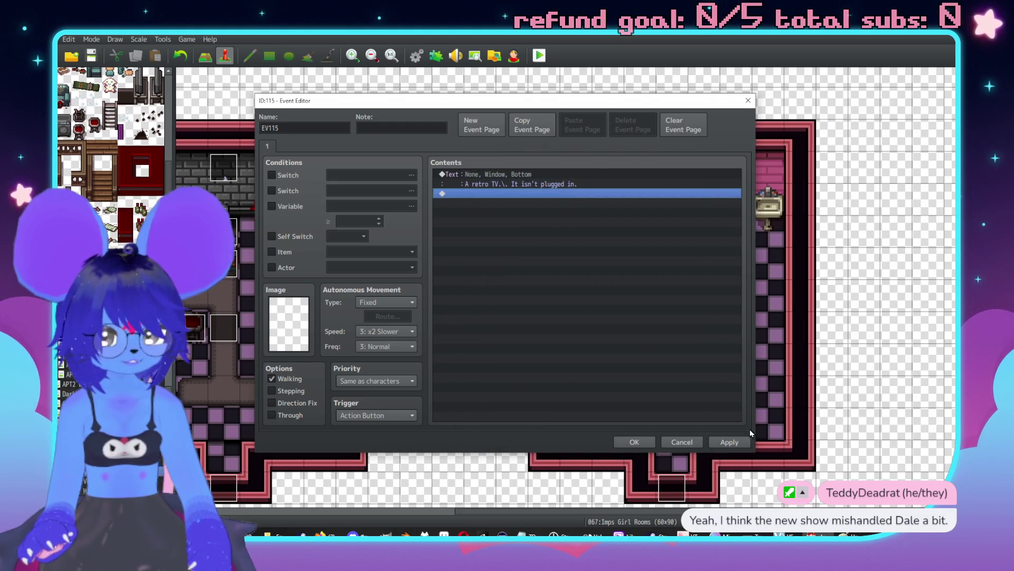
pyautogui.click(636, 443)
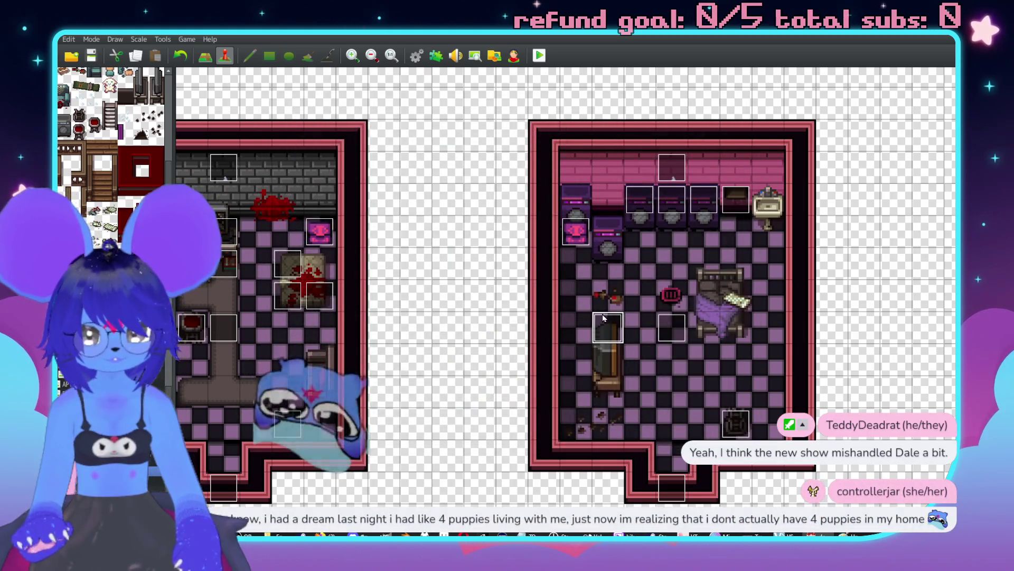
# Step: Create an empty event named TV on the tile just above the TV
pyautogui.doubleClick(604, 317)
pyautogui.write('TVChe')
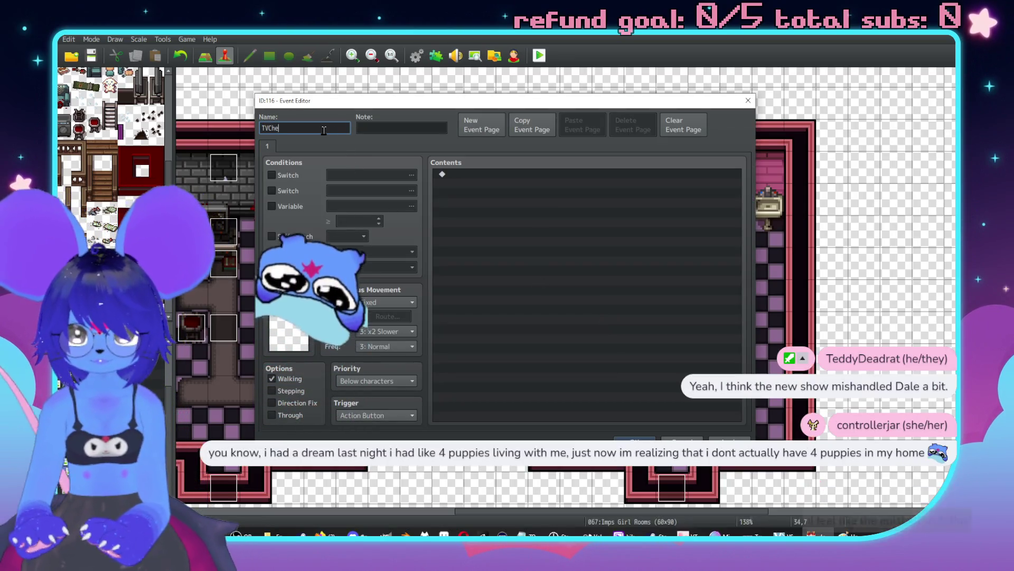
pyautogui.press('Return')
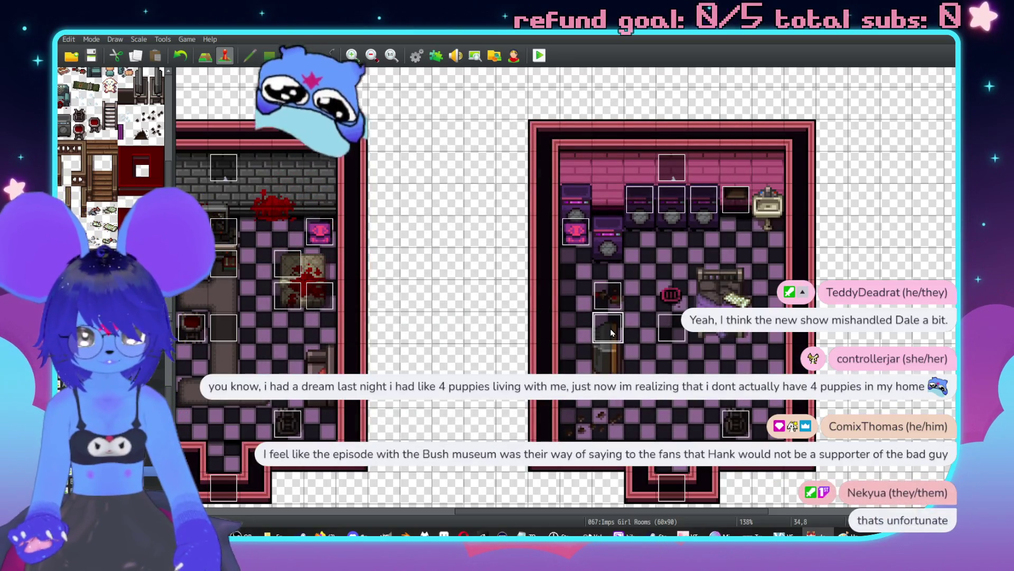
pyautogui.doubleClick(610, 328)
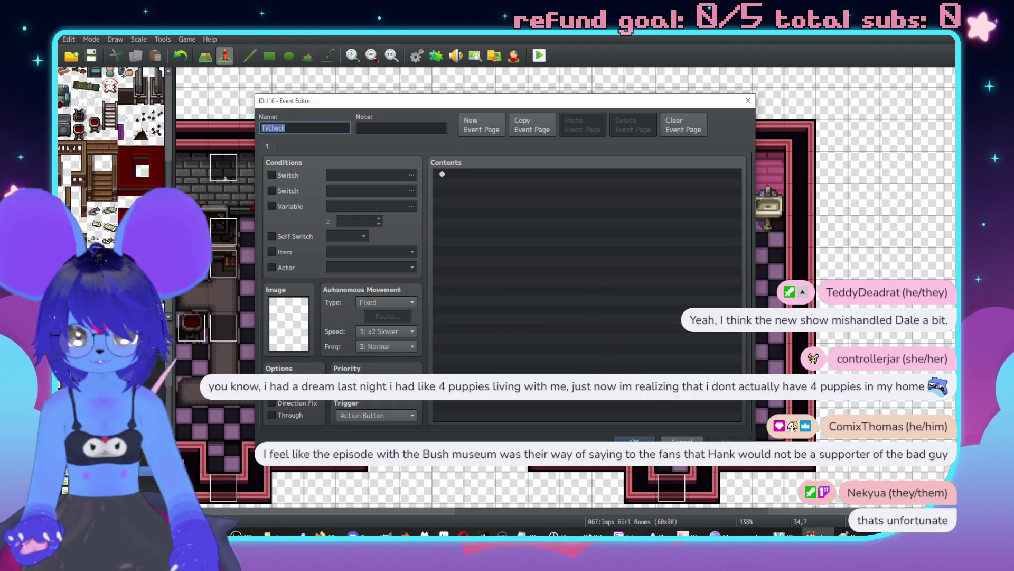
pyautogui.click(681, 439)
# Step: Rename the retro TV message event to TVCheck
pyautogui.doubleClick(608, 329)
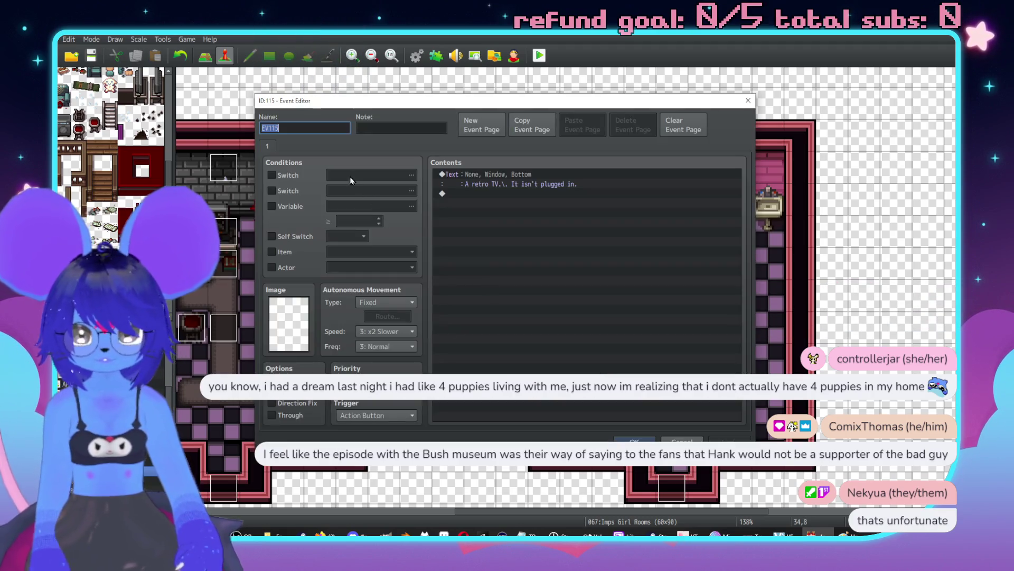
pyautogui.write('TVCheck')
pyautogui.press('Return')
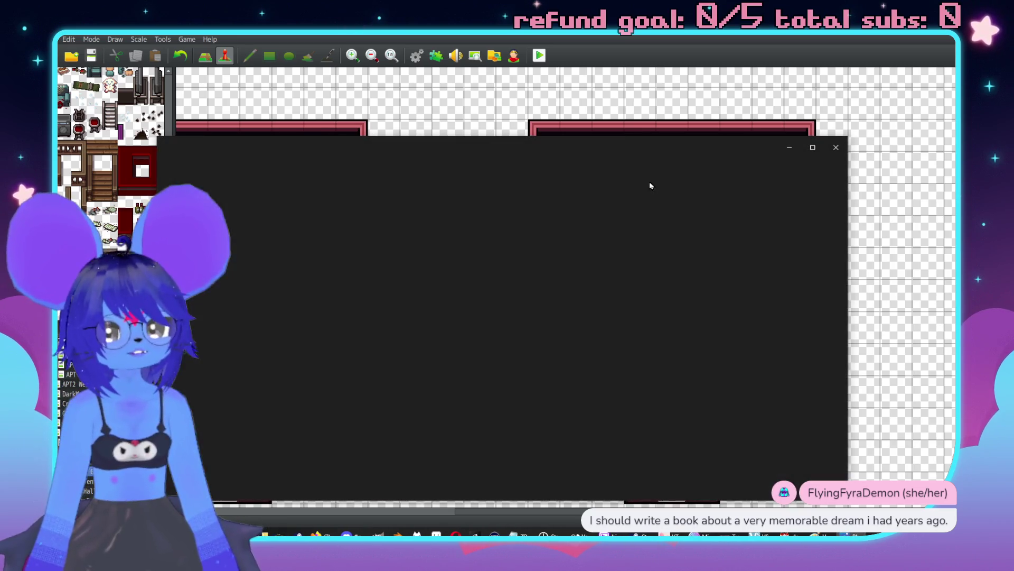
# Step: Stretch the CrowPose.png viewer window to full screen height
pyautogui.doubleClick(626, 137)
# Step: Enlarge the CrowPose.png window upward and zoom into the crow picture
pyautogui.scroll(5, 495, 267)
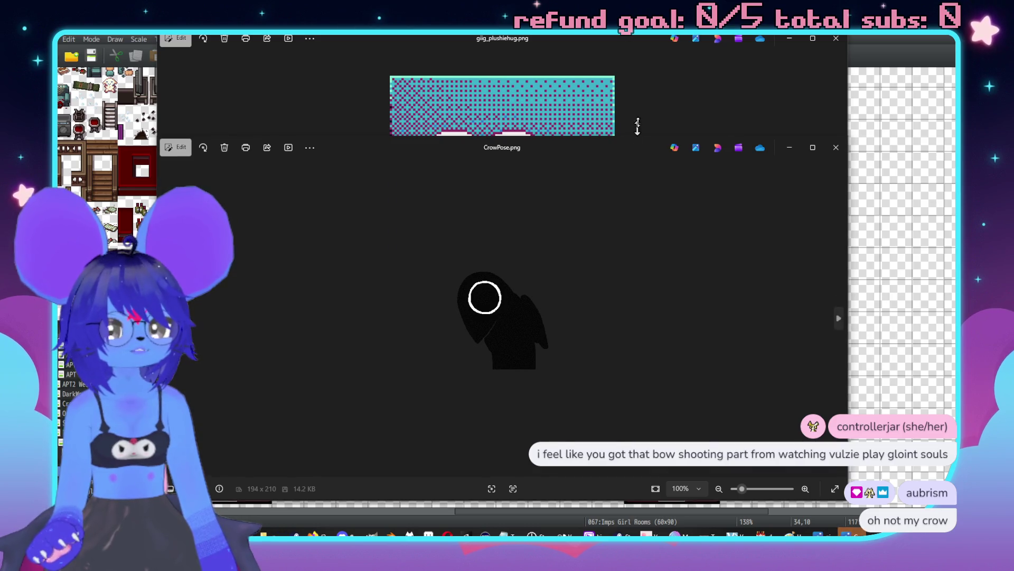
pyautogui.moveTo(638, 127); pyautogui.dragTo(634, 59)
pyautogui.scroll(8, 586, 263)
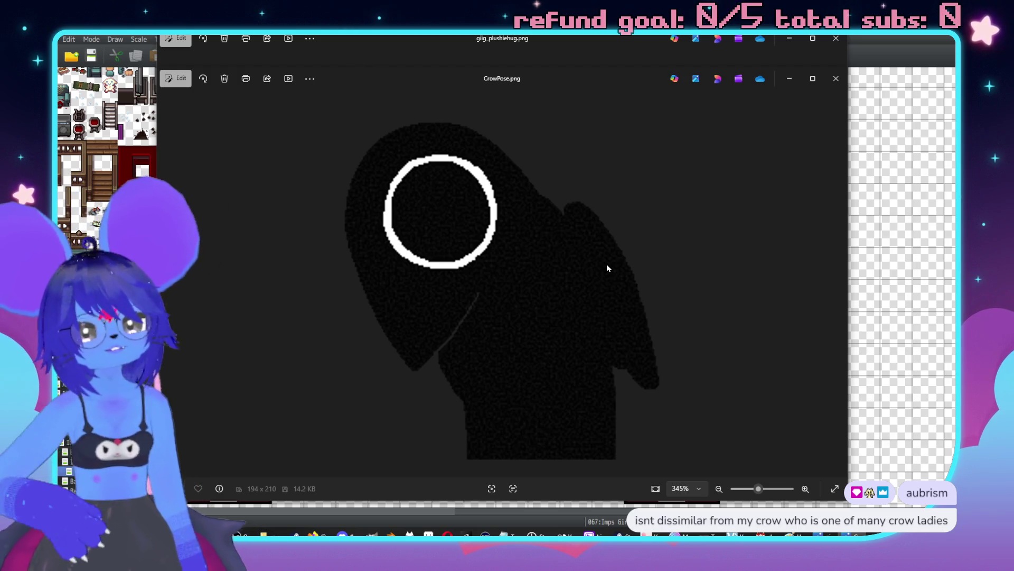
# Step: Close the CrowPose.png, crowref.png and giig_plushiehug.png viewers
pyautogui.click(836, 79)
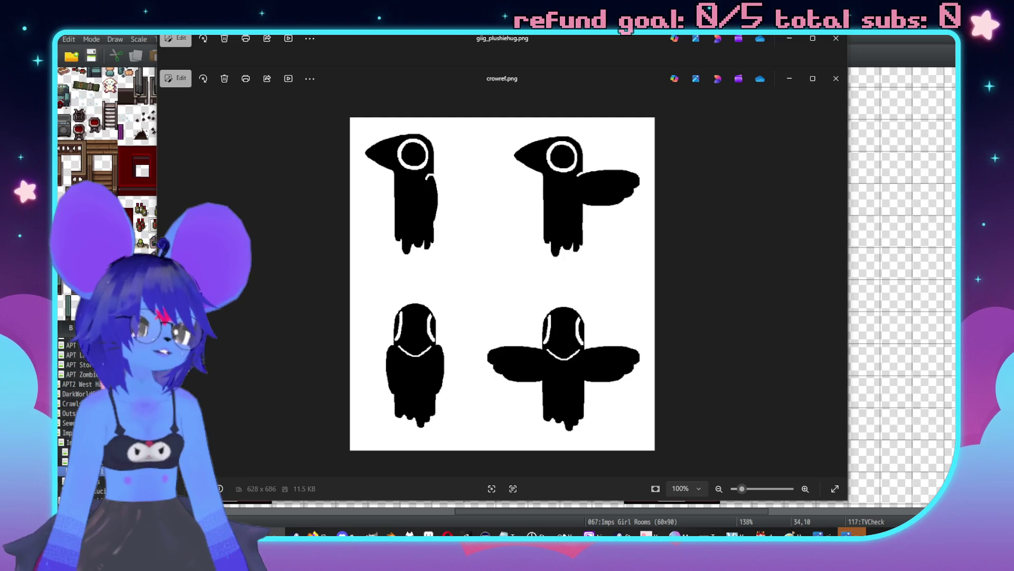
pyautogui.click(836, 78)
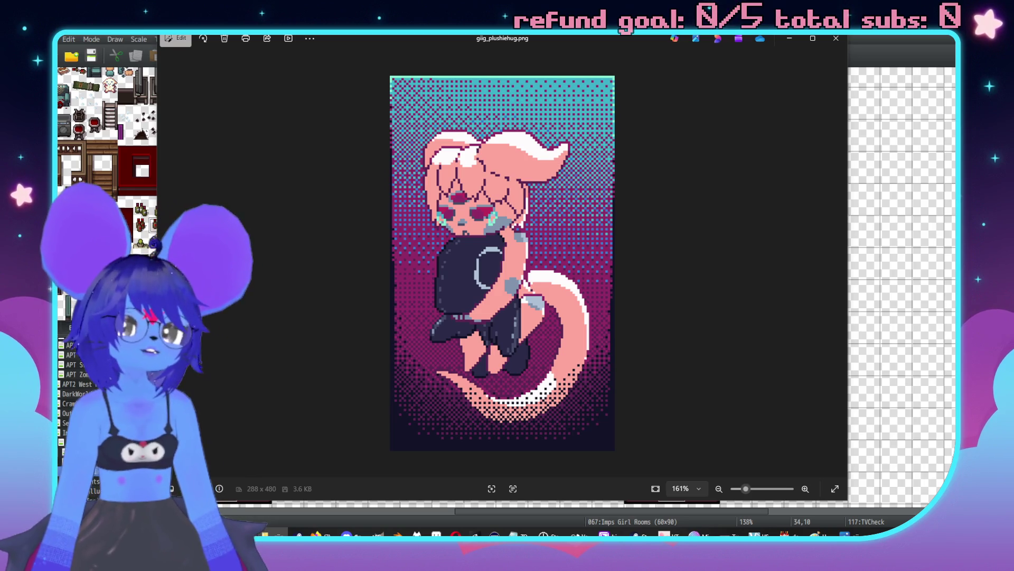
pyautogui.click(836, 38)
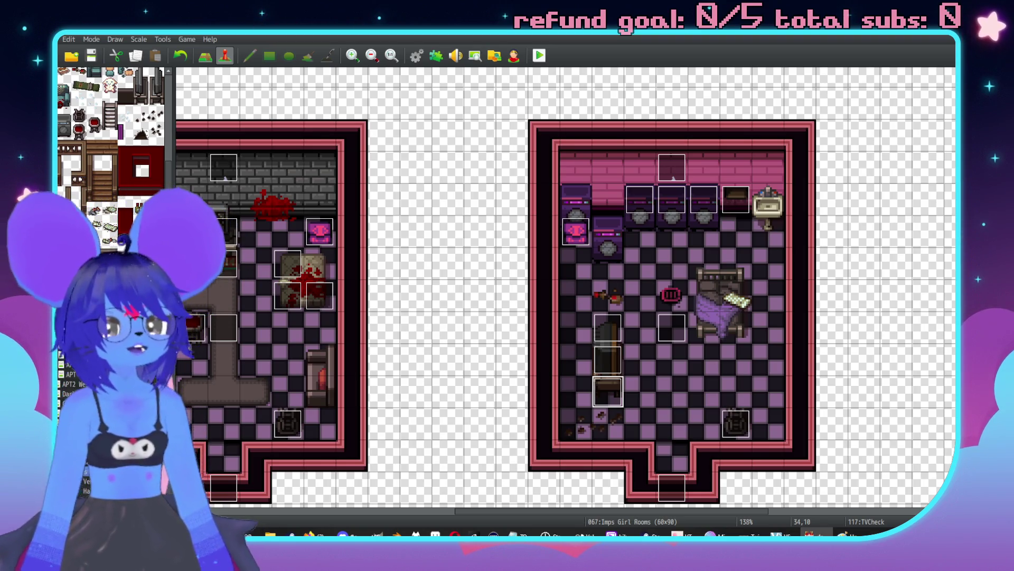
# Step: Place a small red item tile on the right room's floor
pyautogui.press('F5')
pyautogui.hscroll(1, 698, 318)
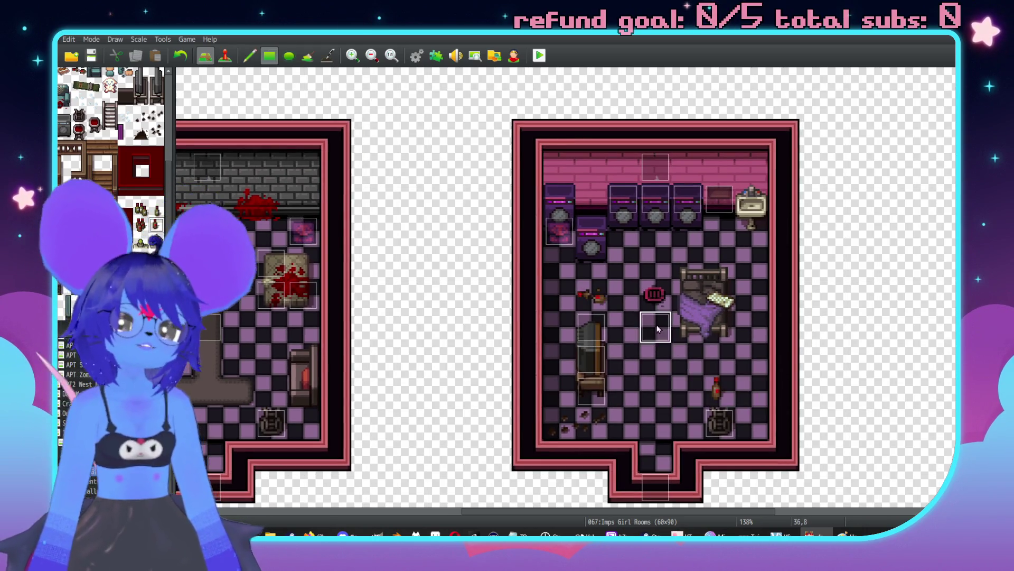
pyautogui.click(689, 393)
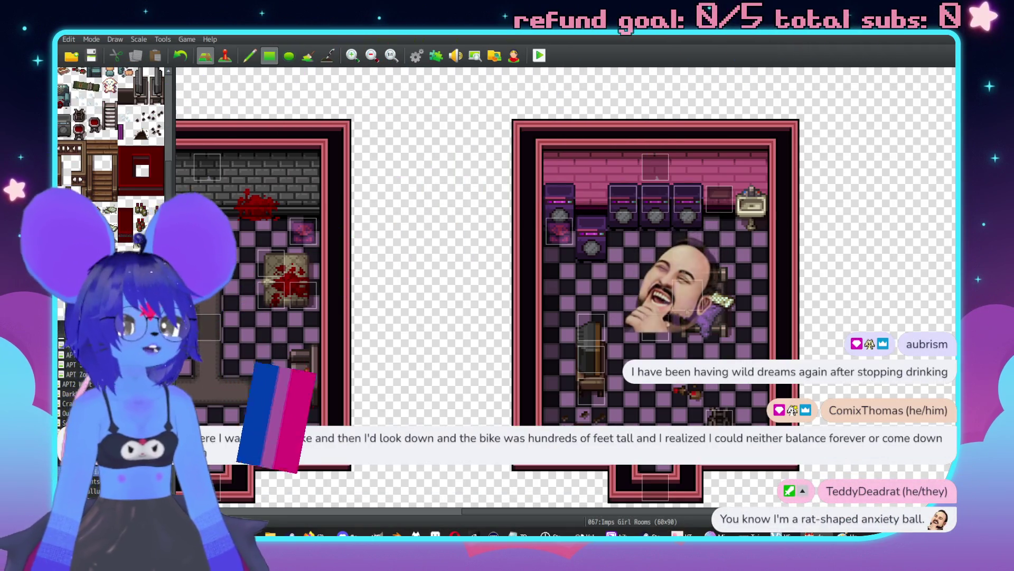
# Step: Bring the pink bedroom into view in Event mode and select the underpants tile
pyautogui.hscroll(-2, 544, 377)
pyautogui.hscroll(10, 543, 376)
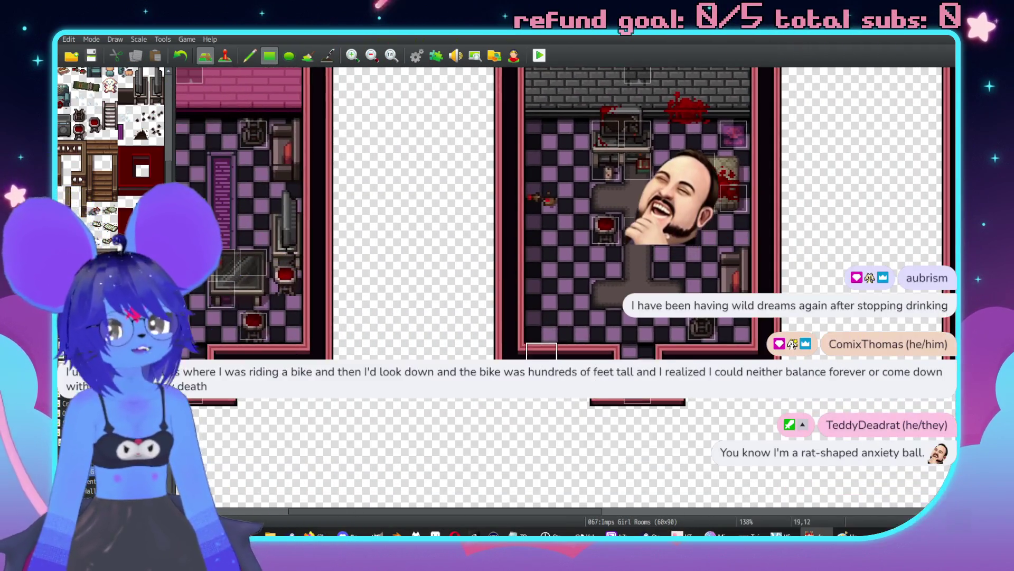
pyautogui.scroll(-2, 518, 321)
pyautogui.hscroll(1, 518, 322)
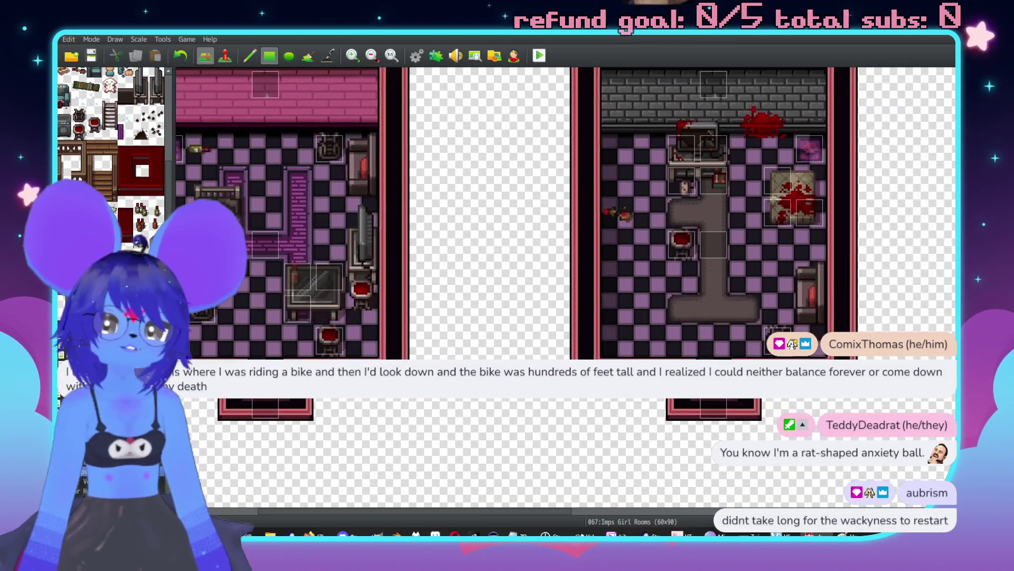
pyautogui.hscroll(-3, 386, 290)
pyautogui.press('F7')
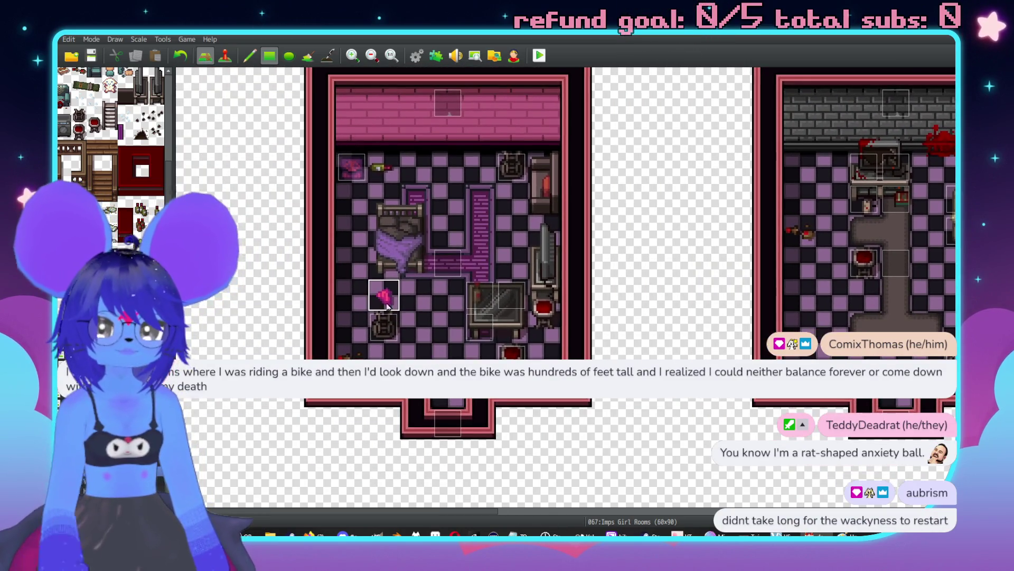
pyautogui.click(387, 290)
# Step: Create an underpants event showing 'A discarded pair of underpants.\.' / 'I'm not touching this.'
pyautogui.doubleClick(386, 290)
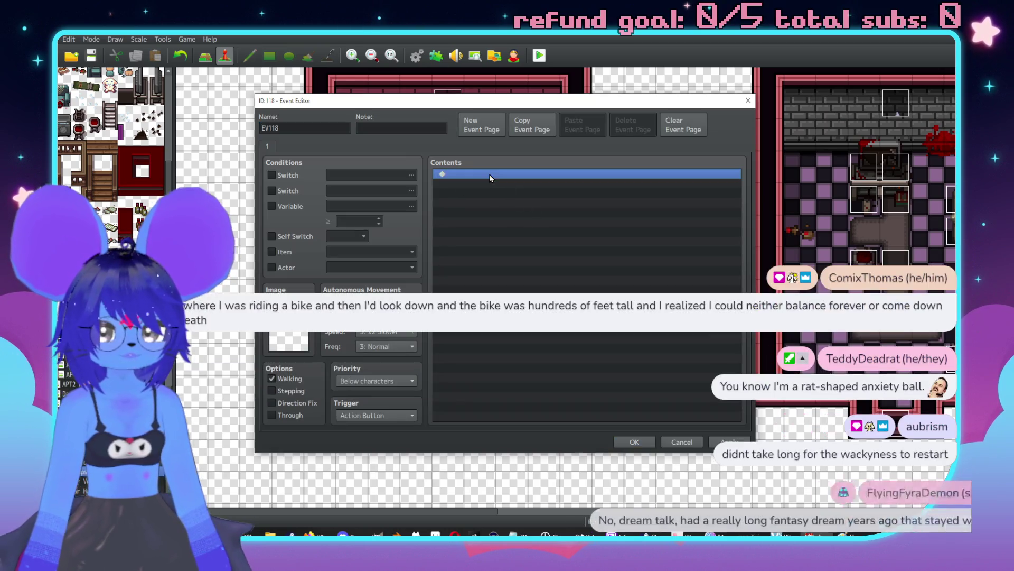
pyautogui.doubleClick(496, 174)
pyautogui.click(497, 177)
pyautogui.write('A disc')
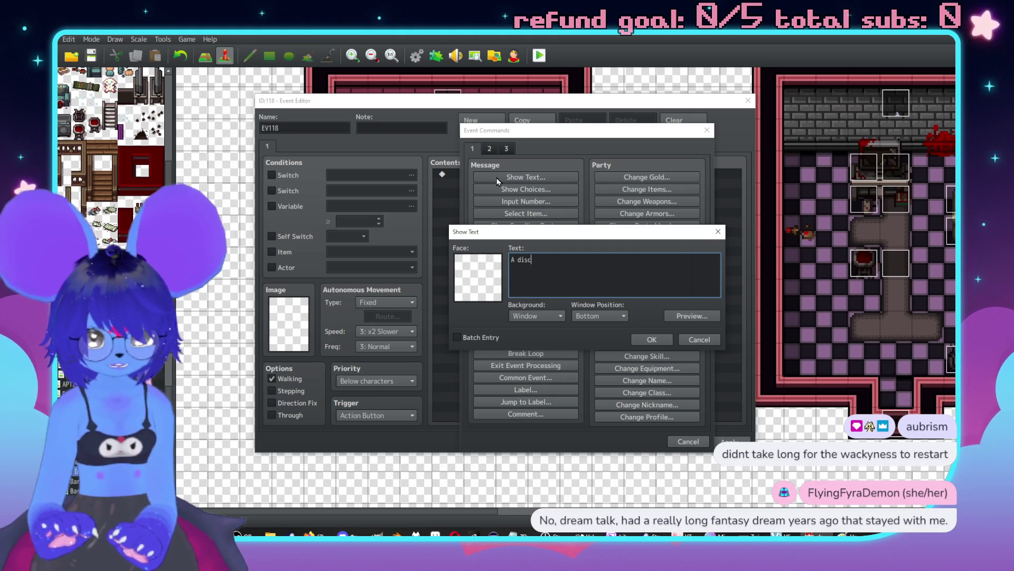
pyautogui.write('arded pair ')
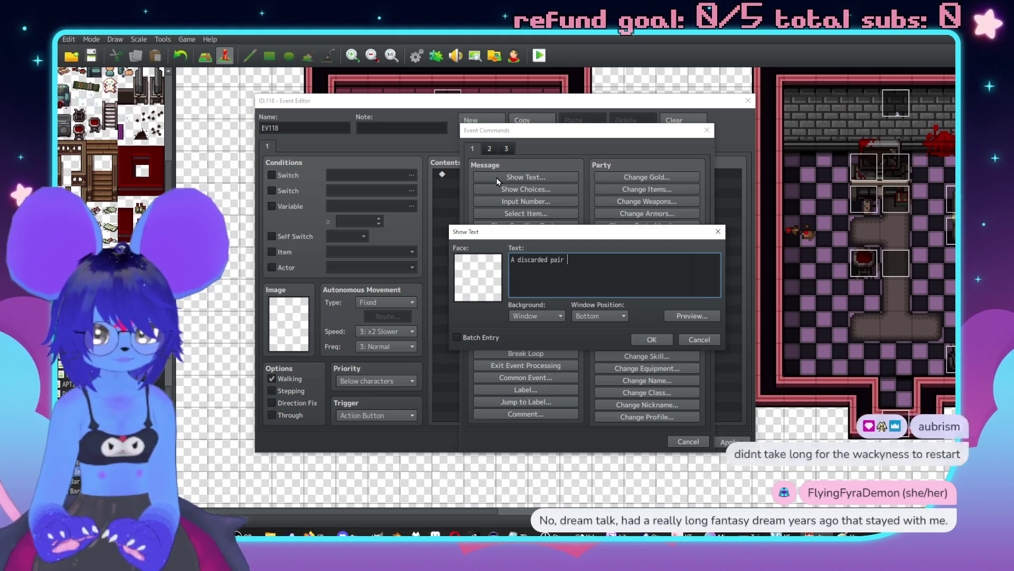
pyautogui.write('of underpants.\\.')
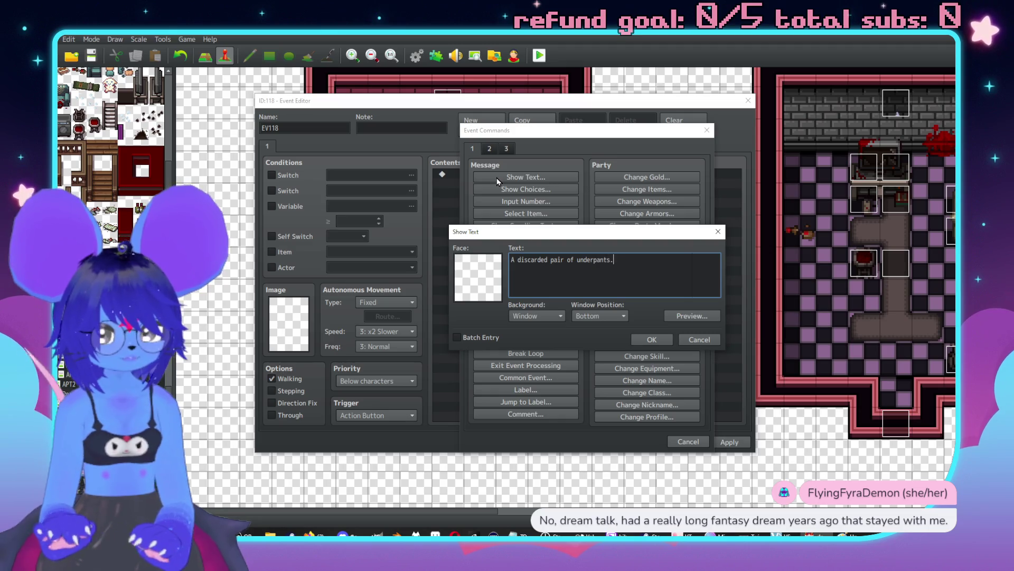
pyautogui.press('Return')
pyautogui.write("I'm ")
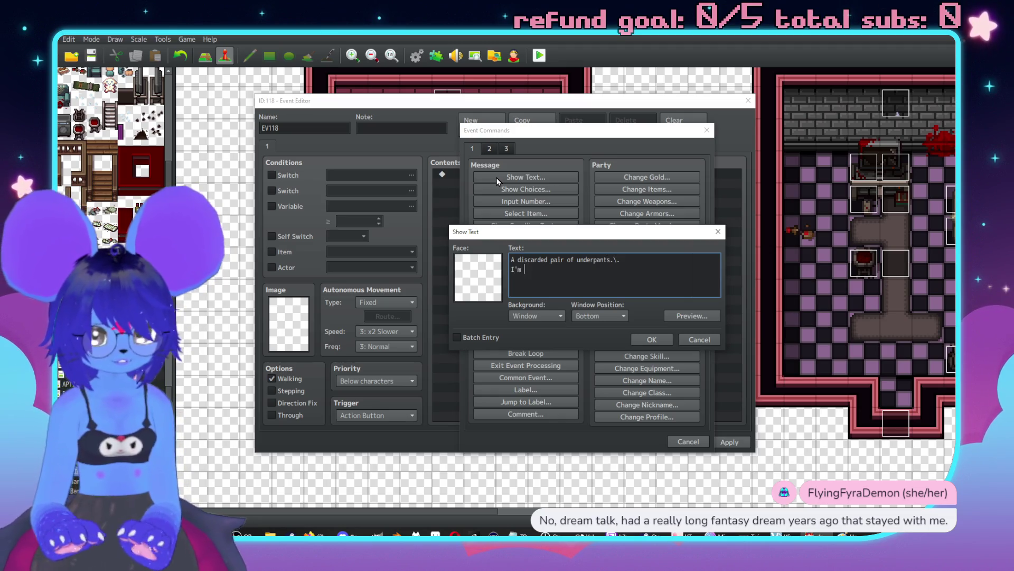
pyautogui.write('not touching this.')
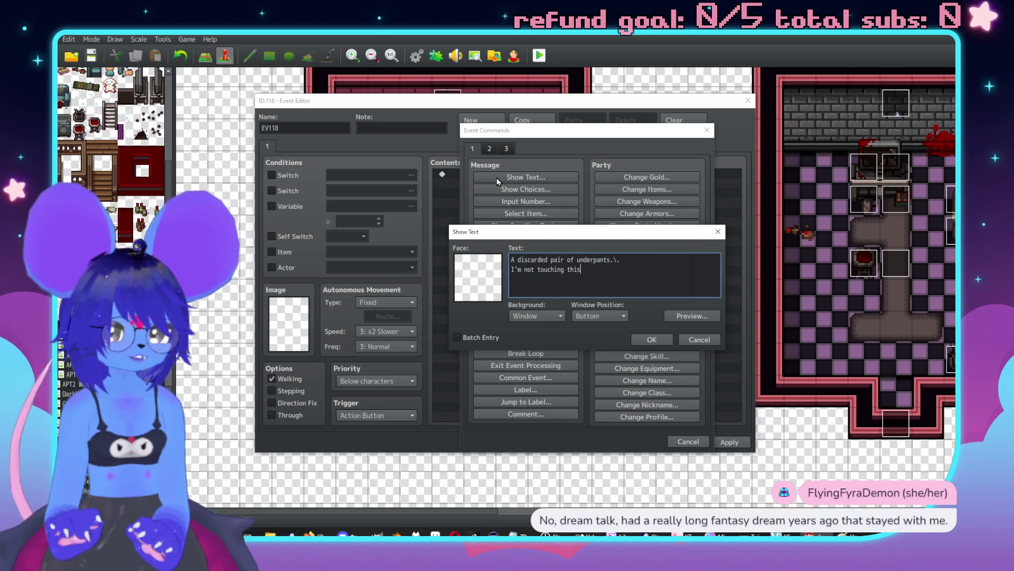
pyautogui.click(651, 338)
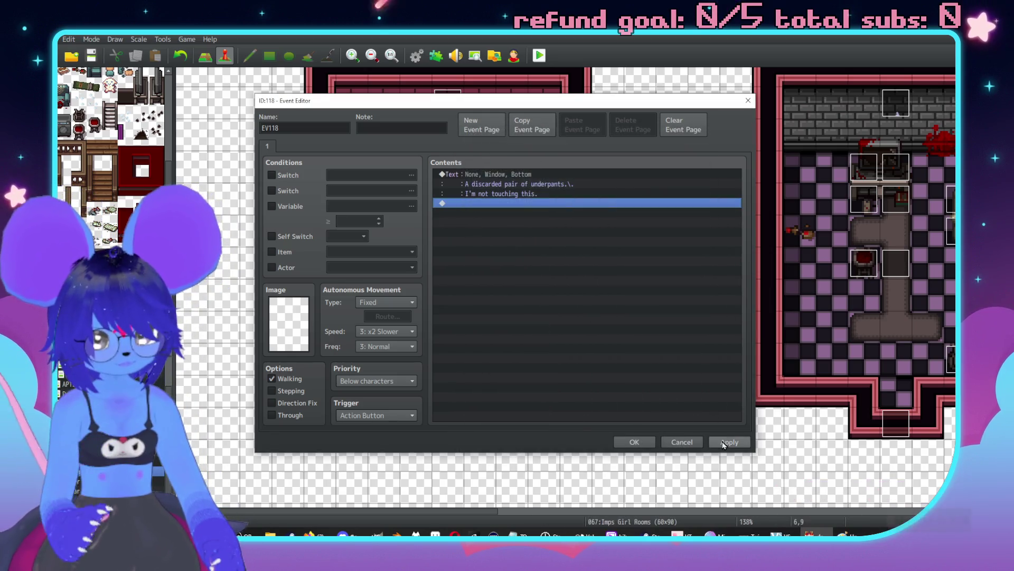
pyautogui.click(645, 441)
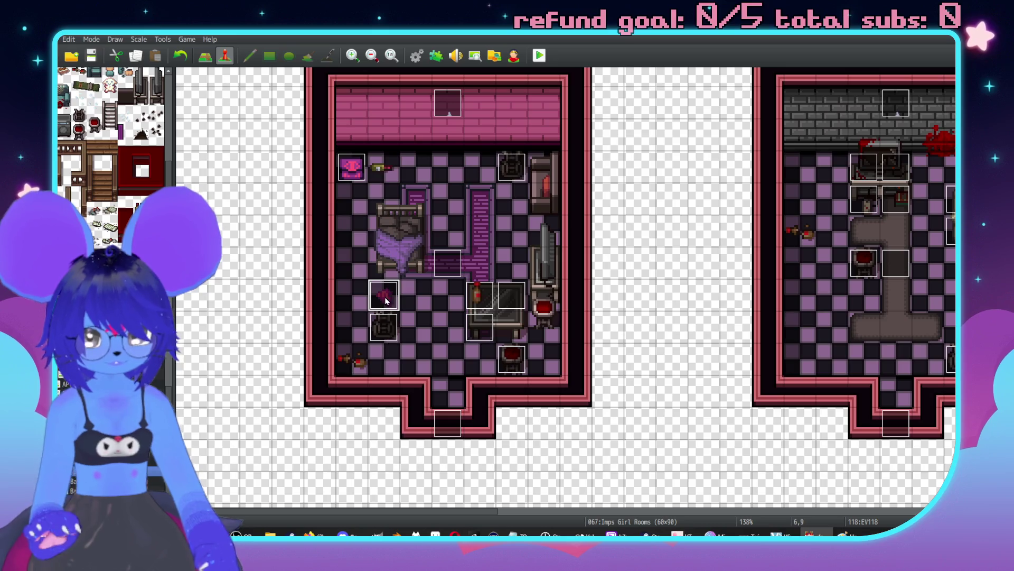
# Step: Paste the examine event onto the yellow triangle, purple item and two teal items
pyautogui.scroll(-10, 421, 288)
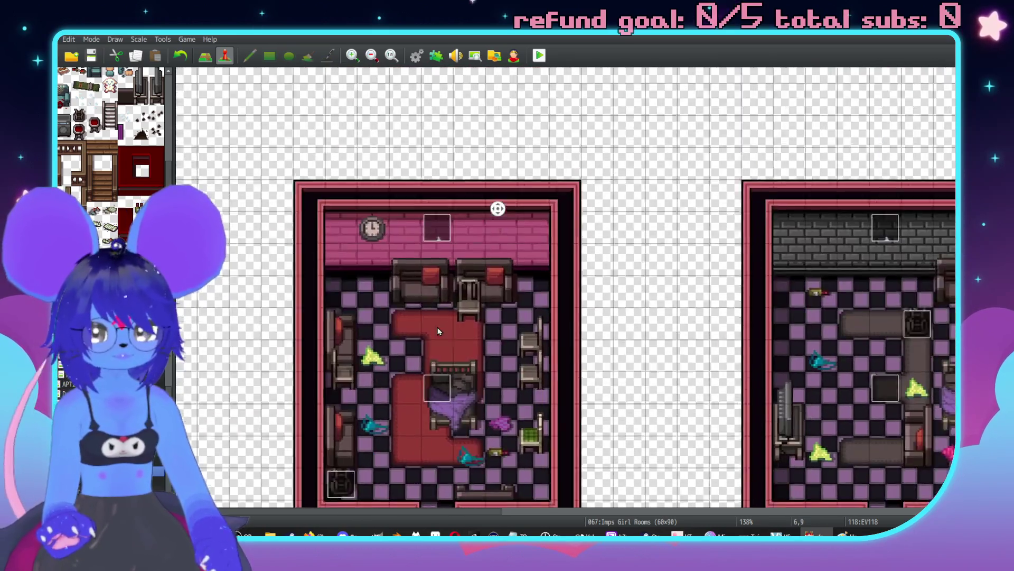
pyautogui.scroll(-3, 438, 331)
pyautogui.click(384, 283)
pyautogui.hotkey('ctrl', 'v')
pyautogui.click(383, 347)
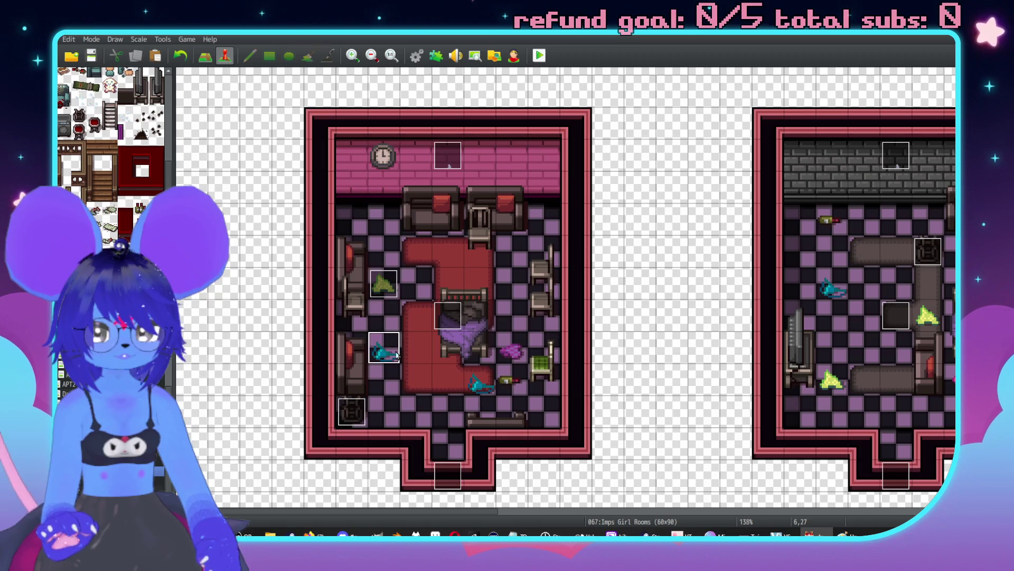
pyautogui.hotkey('ctrl', 'v')
pyautogui.click(478, 381)
pyautogui.hotkey('ctrl', 'v')
pyautogui.click(511, 349)
pyautogui.hotkey('ctrl', 'v')
pyautogui.scroll(-3, 611, 219)
pyautogui.hscroll(5, 611, 220)
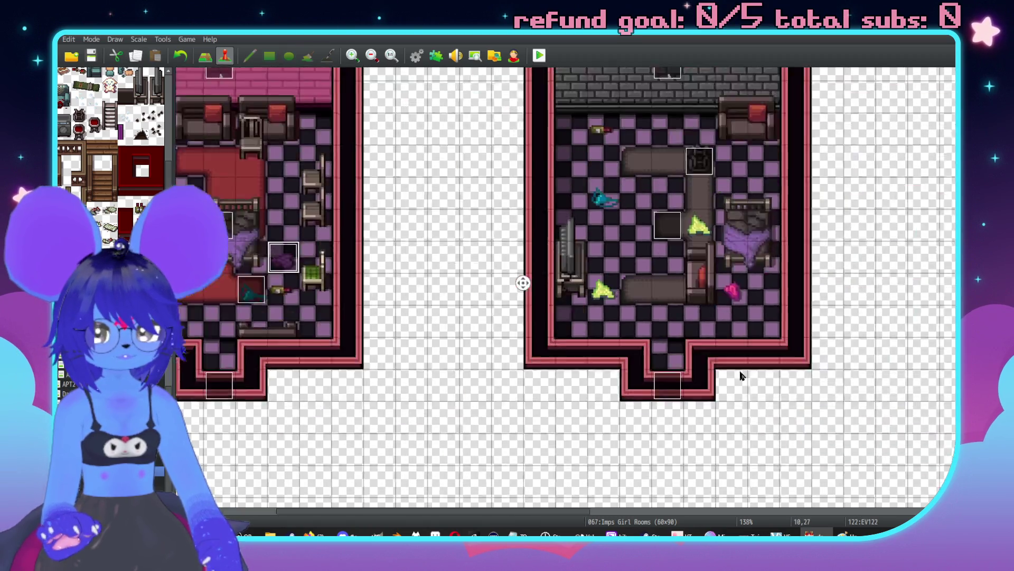
# Step: Paste the examine event onto the grey room's pink item and yellow triangle
pyautogui.click(598, 232)
pyautogui.hotkey('ctrl', 'v')
pyautogui.scroll(3, 566, 235)
pyautogui.hscroll(-3, 566, 235)
pyautogui.click(642, 256)
pyautogui.hotkey('ctrl', 'v')
pyautogui.scroll(1, 607, 312)
pyautogui.hscroll(-1, 607, 312)
# Step: Return to Event mode and paste the examine event onto the grey room's teal item
pyautogui.press('F5')
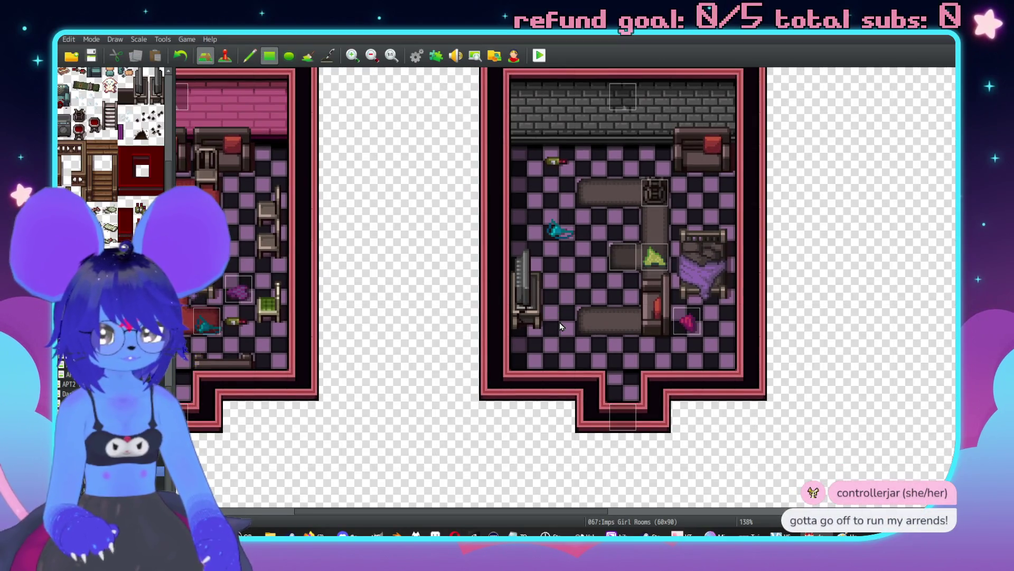
pyautogui.press('F6')
pyautogui.click(659, 258)
pyautogui.click(560, 238)
pyautogui.hotkey('ctrl', 'v')
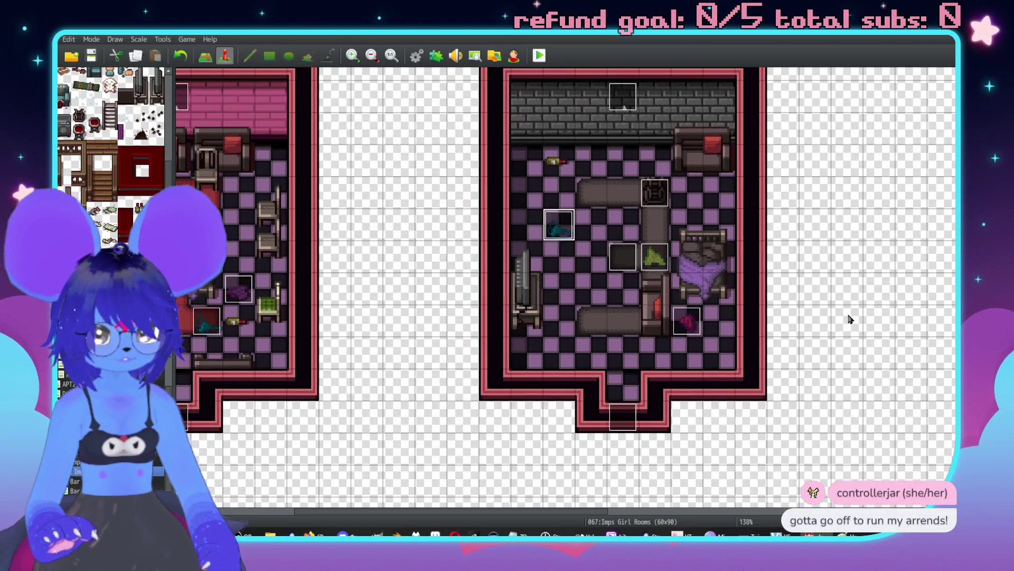
pyautogui.scroll(3, 608, 233)
pyautogui.hscroll(-9, 607, 232)
pyautogui.scroll(-3, 602, 240)
pyautogui.hscroll(1, 602, 240)
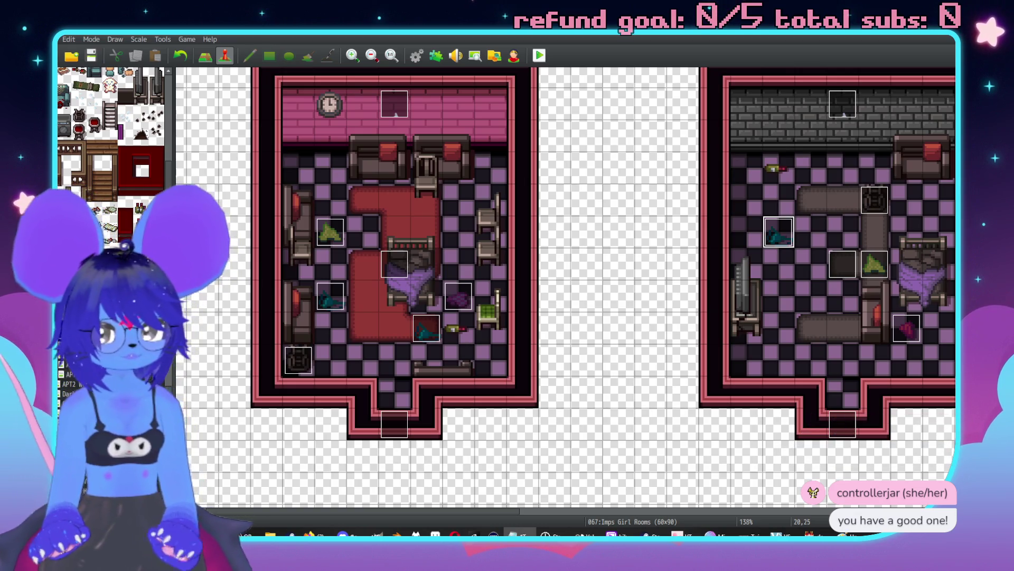
pyautogui.scroll(-10, 619, 310)
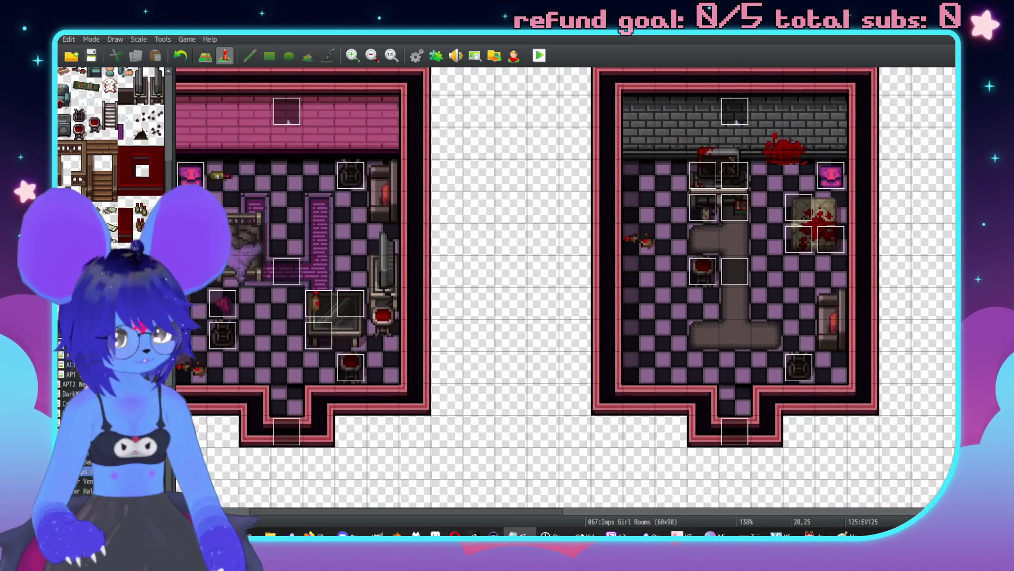
pyautogui.scroll(-10, 516, 272)
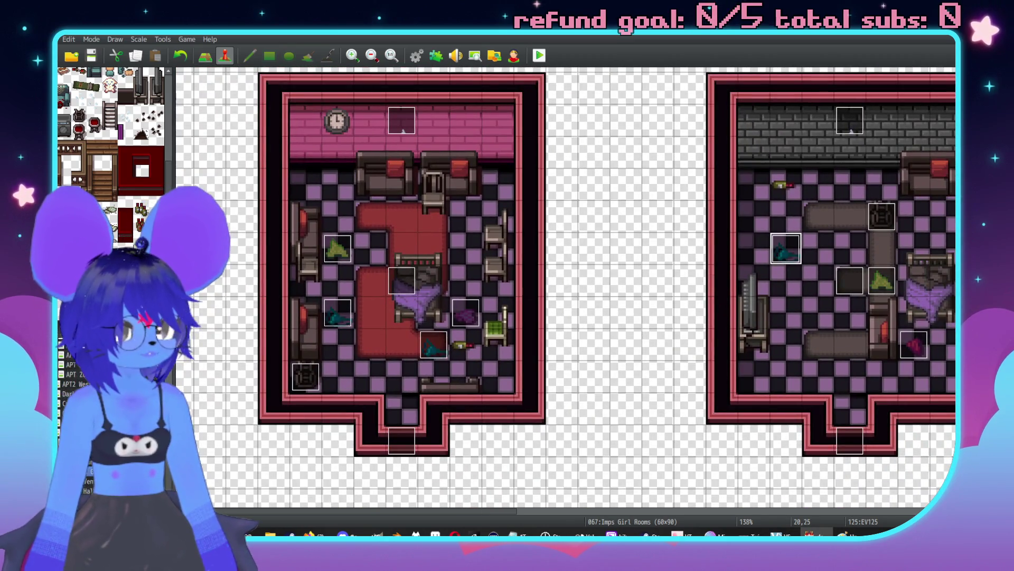
pyautogui.hscroll(3, 695, 213)
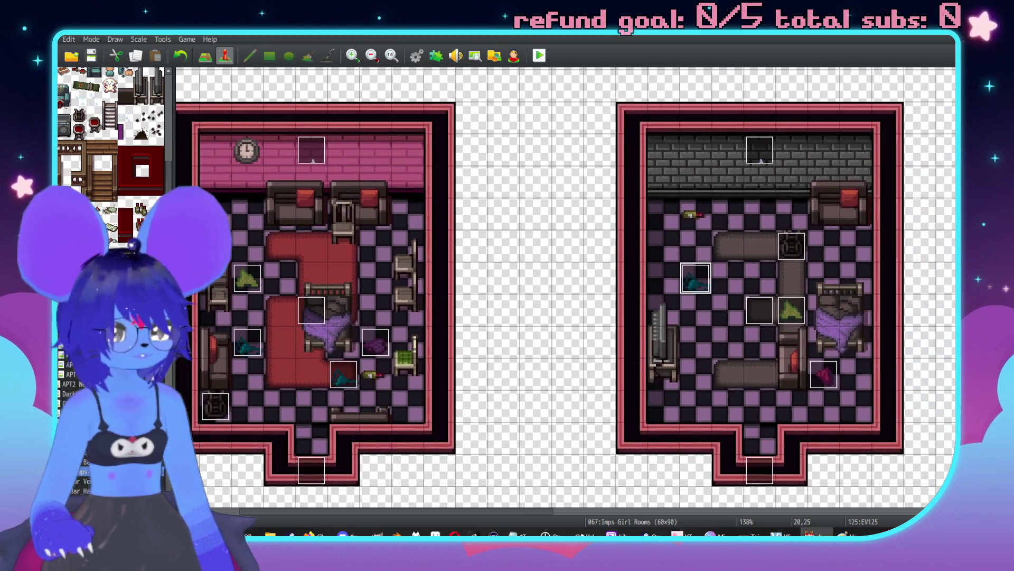
pyautogui.scroll(-5, 577, 201)
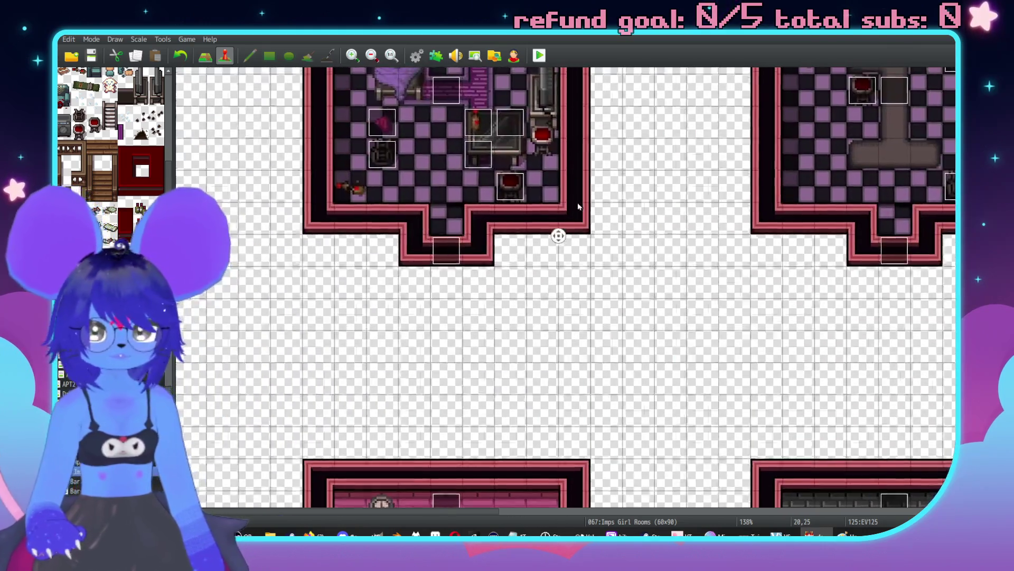
pyautogui.hscroll(-2, 607, 290)
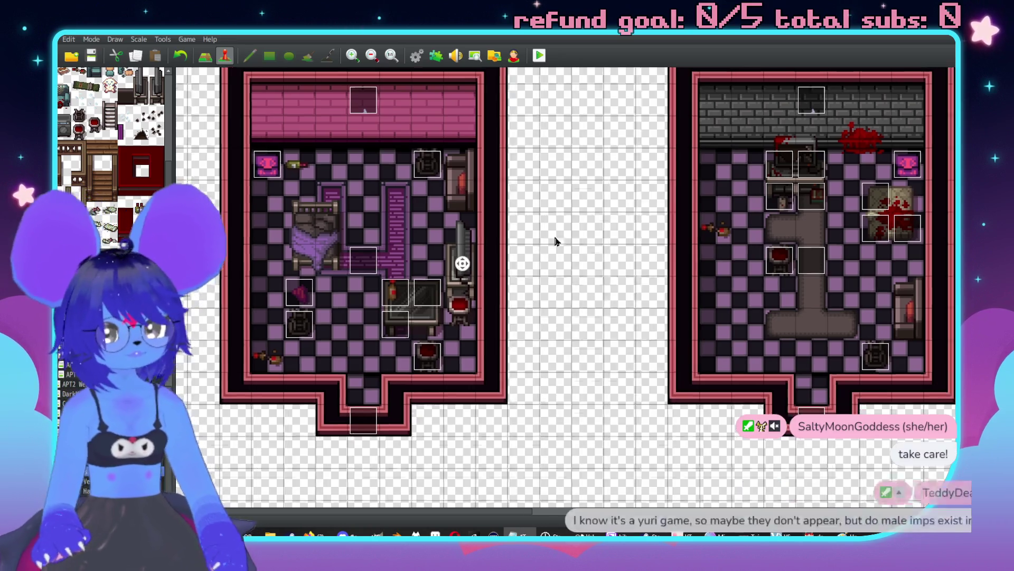
# Step: Pan the map, then bring the 1Grixa.png imp picture viewer to the front
pyautogui.hscroll(5, 566, 238)
pyautogui.hscroll(-5, 414, 288)
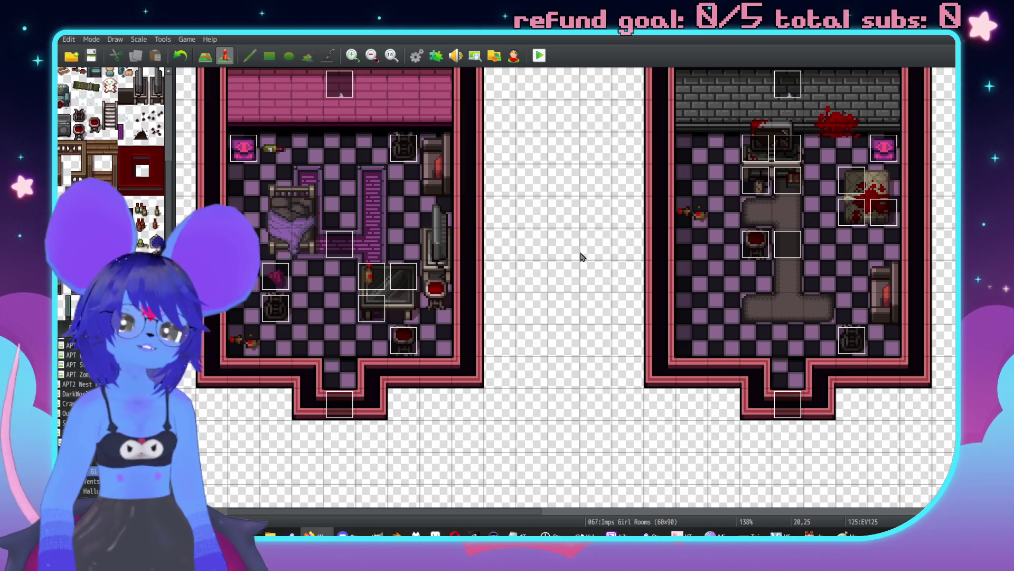
pyautogui.scroll(3, 581, 257)
pyautogui.hscroll(-3, 573, 259)
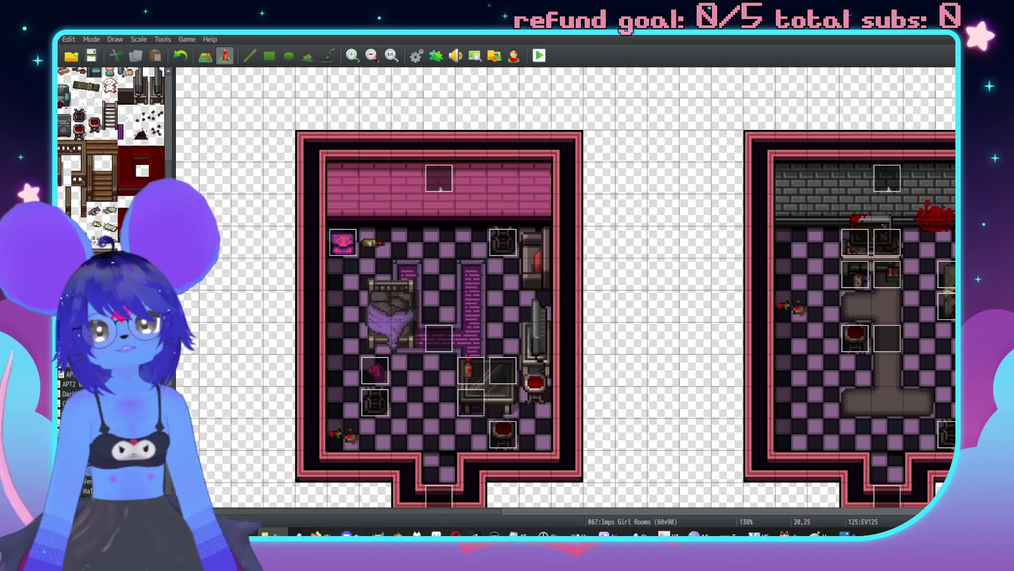
pyautogui.click(850, 533)
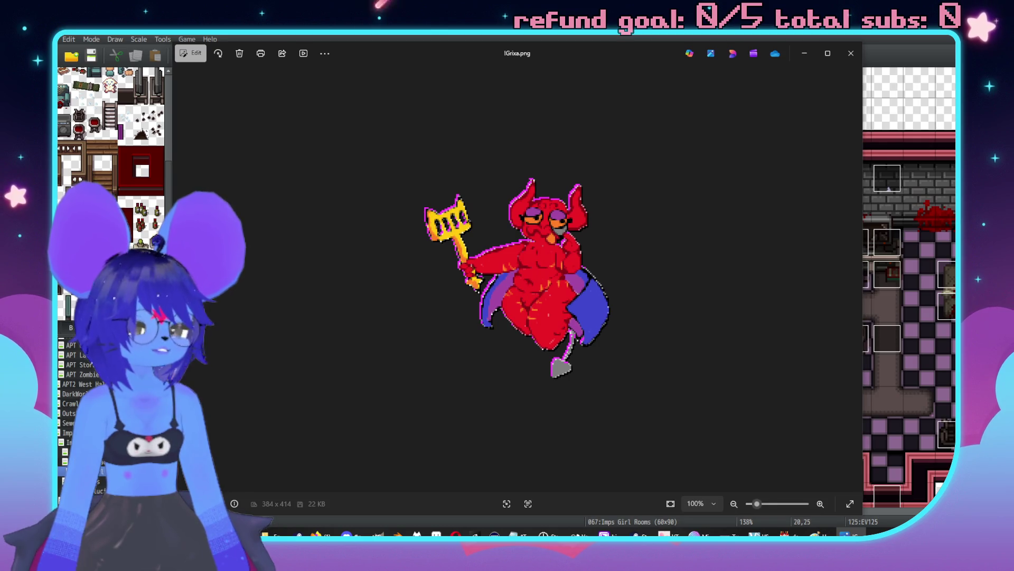
# Step: Close the Grixa and imp sprite pictures and zoom into !pervert2.png
pyautogui.hotkey('alt', 'F4')
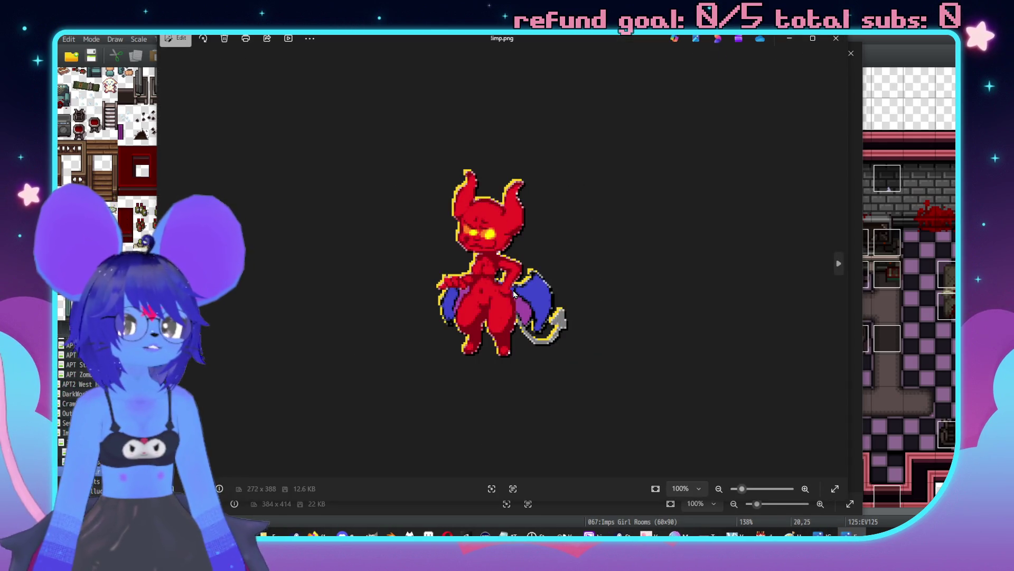
pyautogui.scroll(1, 507, 268)
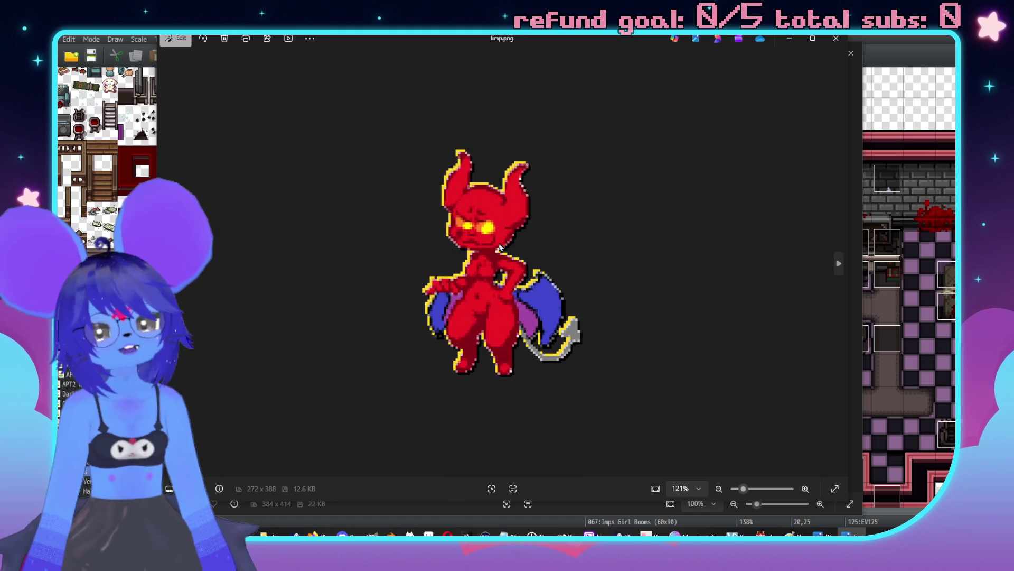
pyautogui.click(835, 39)
pyautogui.click(851, 56)
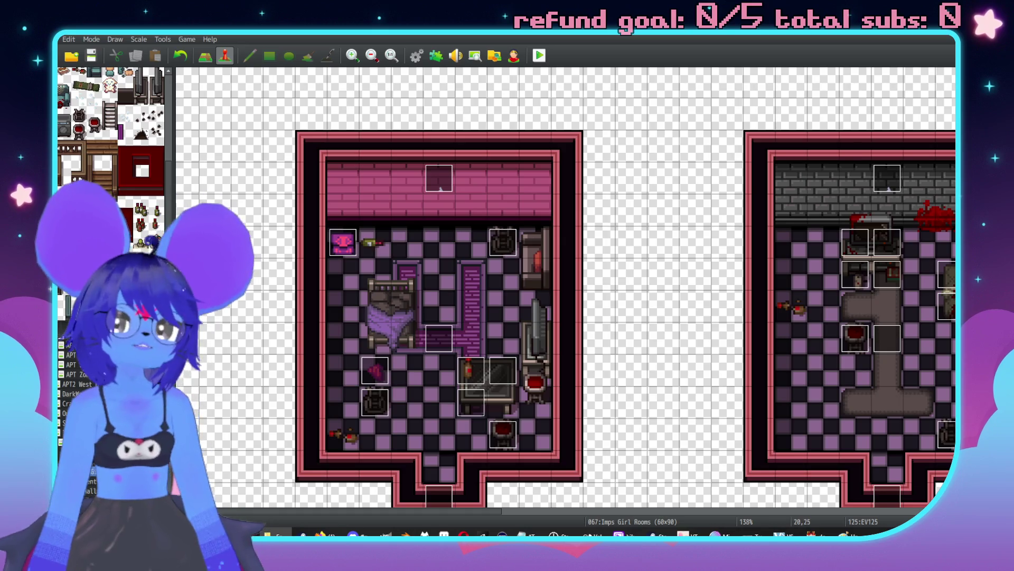
pyautogui.scroll(4, 654, 274)
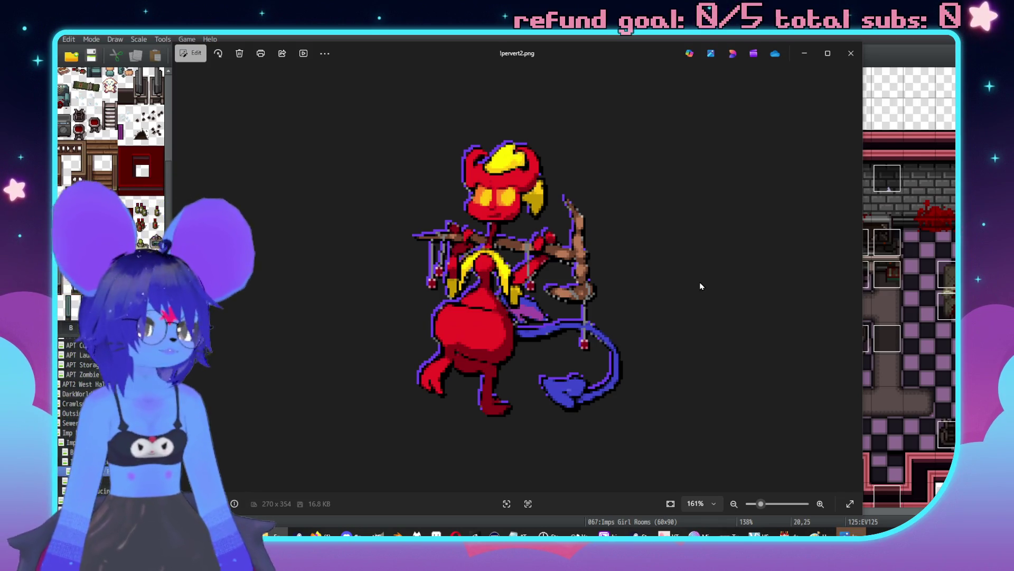
# Step: Advance to the !ShowImp.png sprite and close it
pyautogui.press('Right')
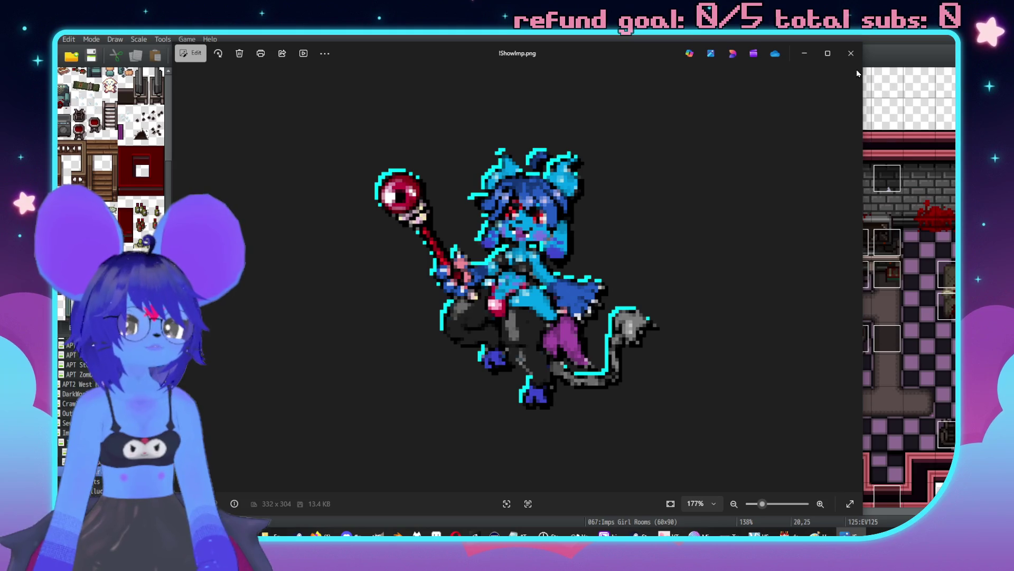
pyautogui.click(851, 53)
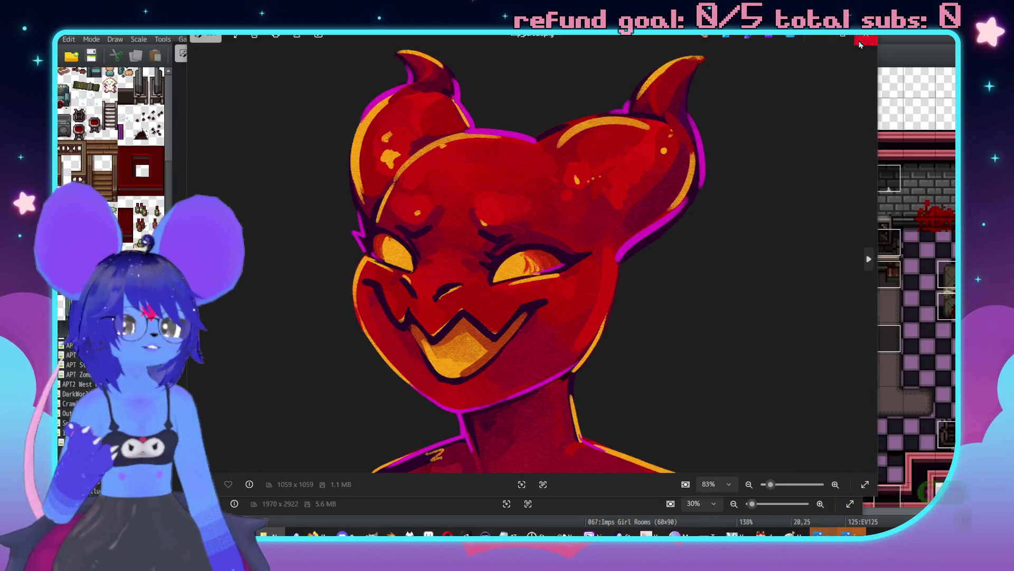
# Step: Close the imp face close-up and the checker3.png artwork
pyautogui.press('Escape')
pyautogui.scroll(2, 555, 171)
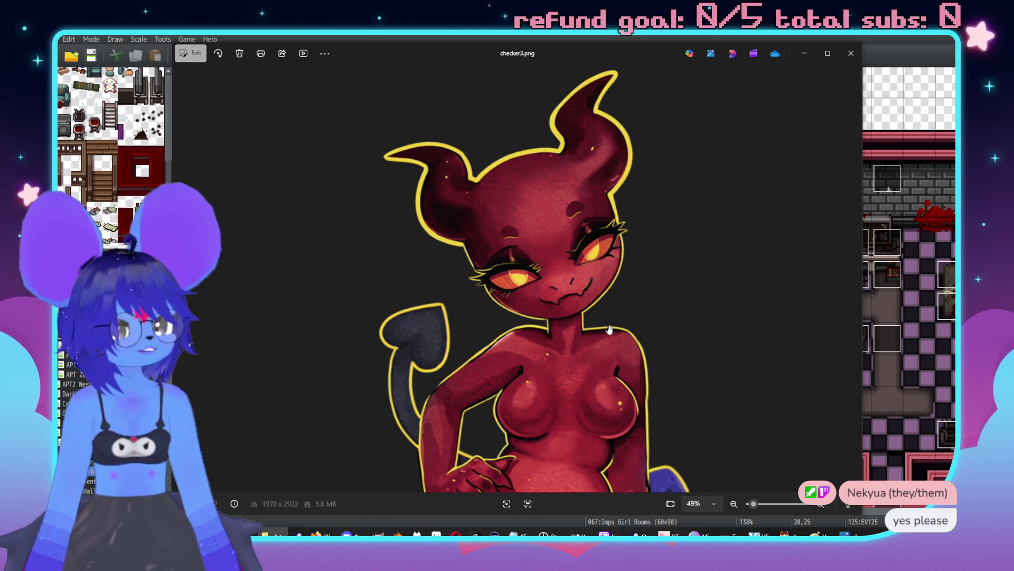
pyautogui.click(852, 53)
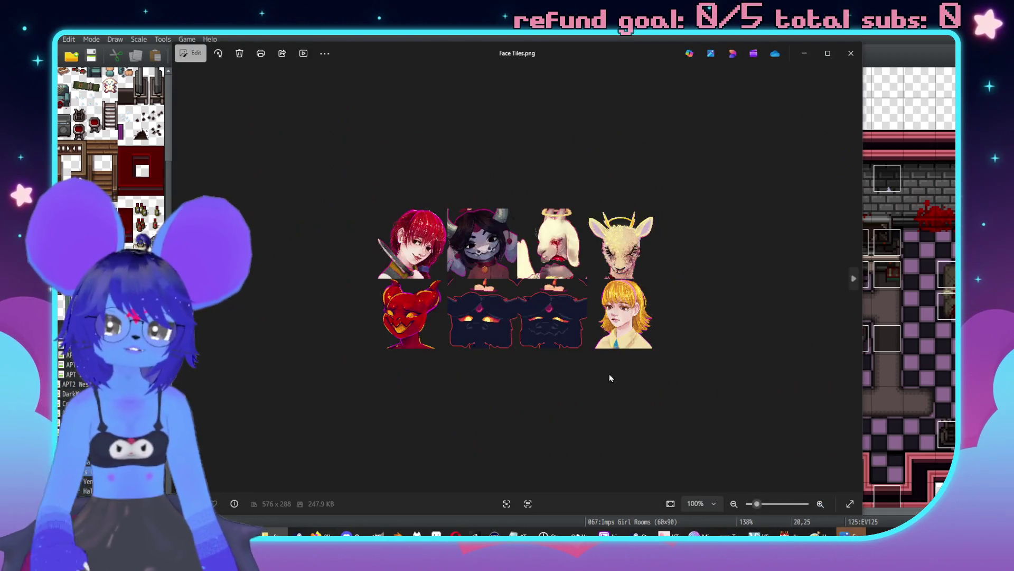
# Step: Zoom in and out on the Face Tiles.png portraits, then advance to Face Tiles2.png
pyautogui.scroll(1, 535, 339)
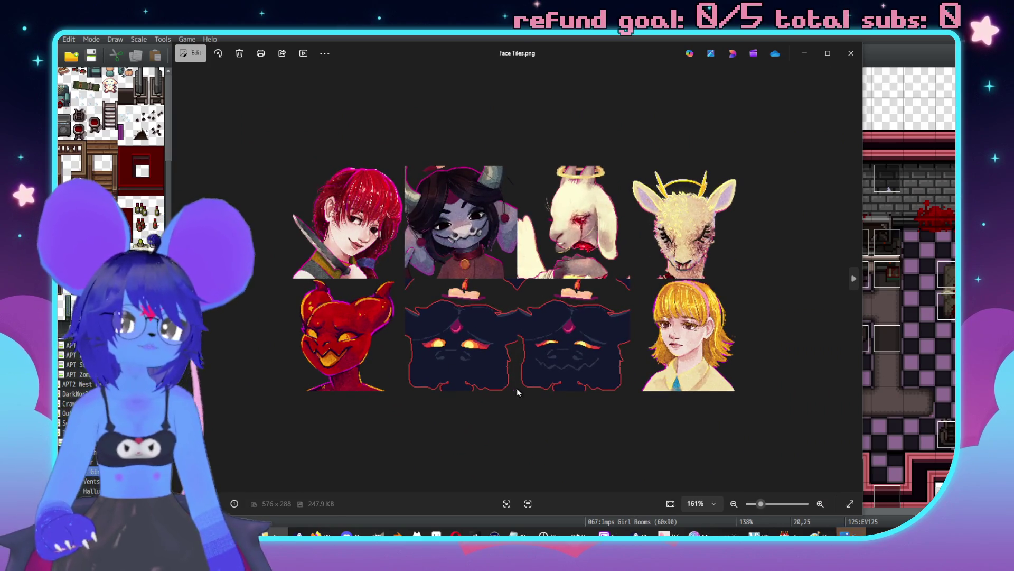
pyautogui.scroll(-3, 502, 338)
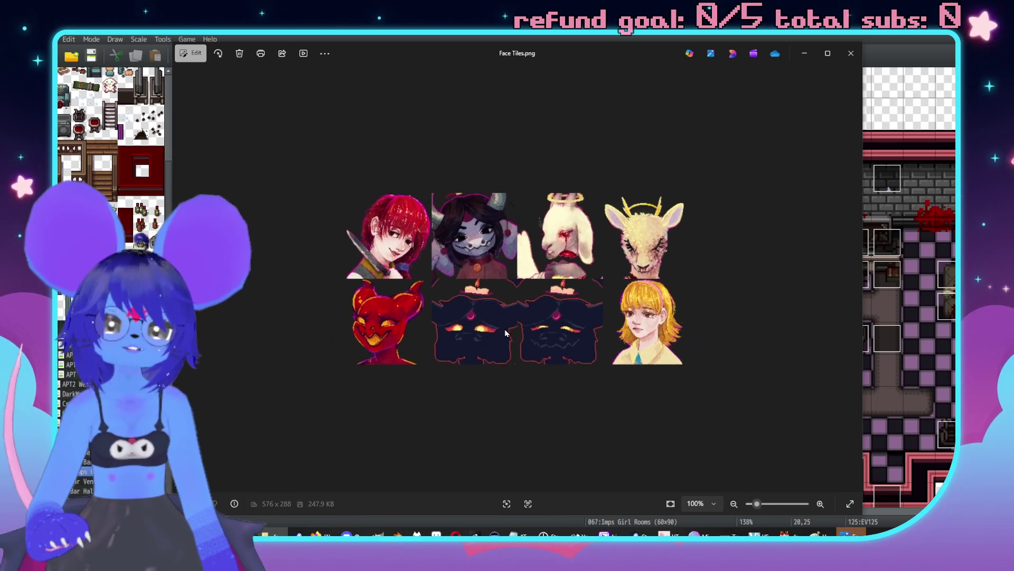
pyautogui.scroll(2, 524, 381)
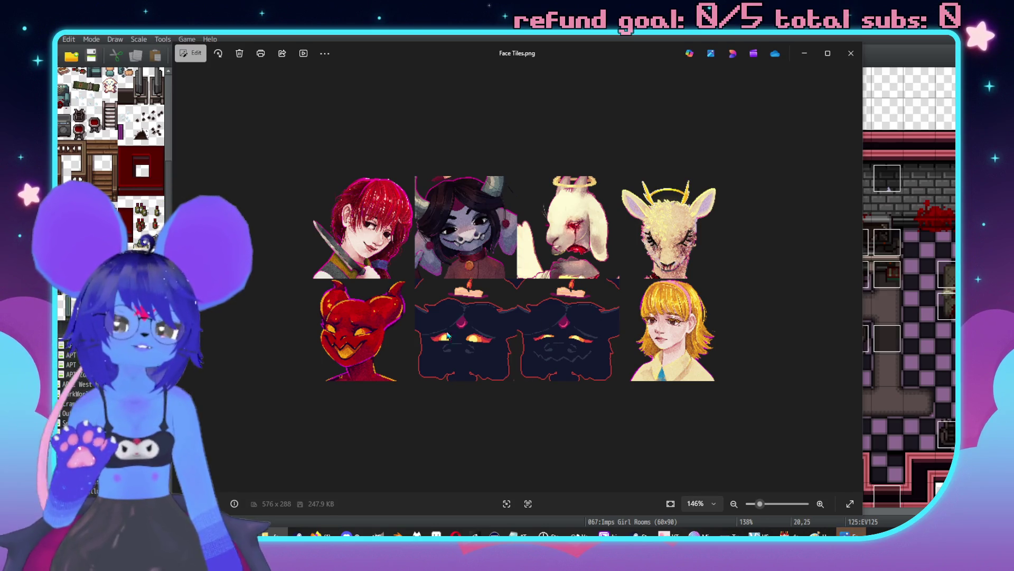
pyautogui.scroll(-2, 483, 338)
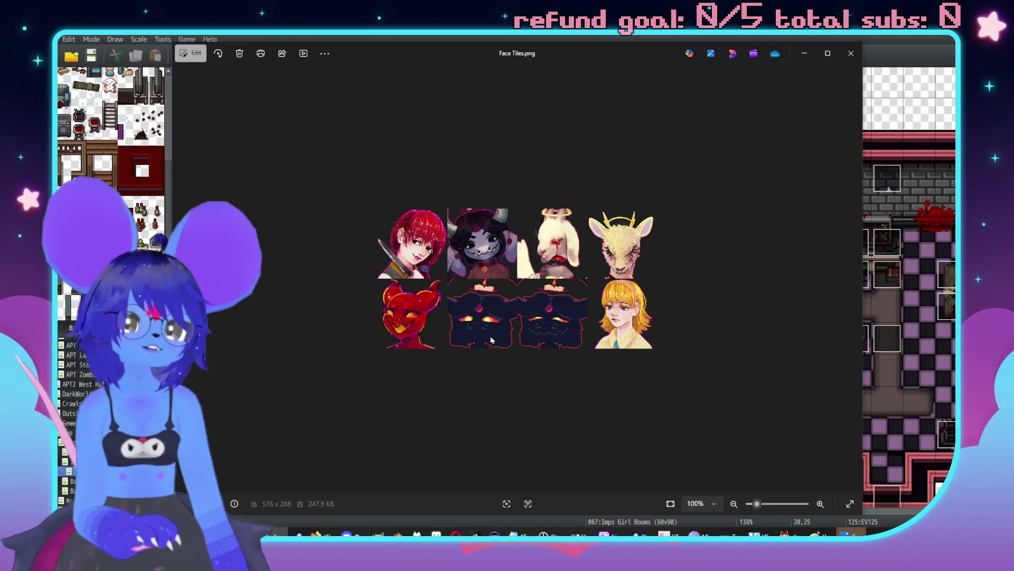
pyautogui.press('Right')
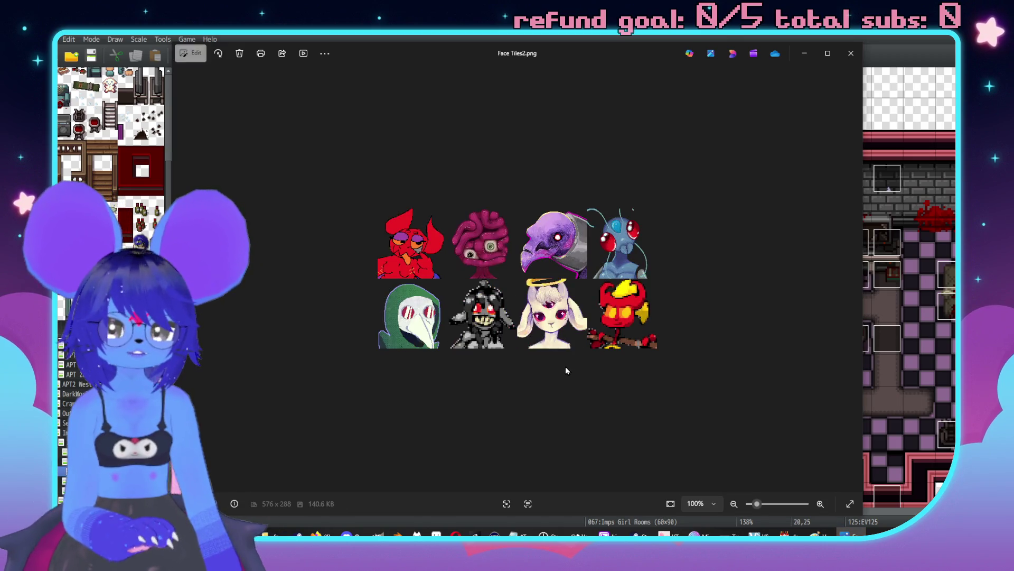
# Step: Zoom Face Tiles2.png to 195%, nudge the viewer right, then advance to Face Tiles3.png
pyautogui.scroll(2, 523, 318)
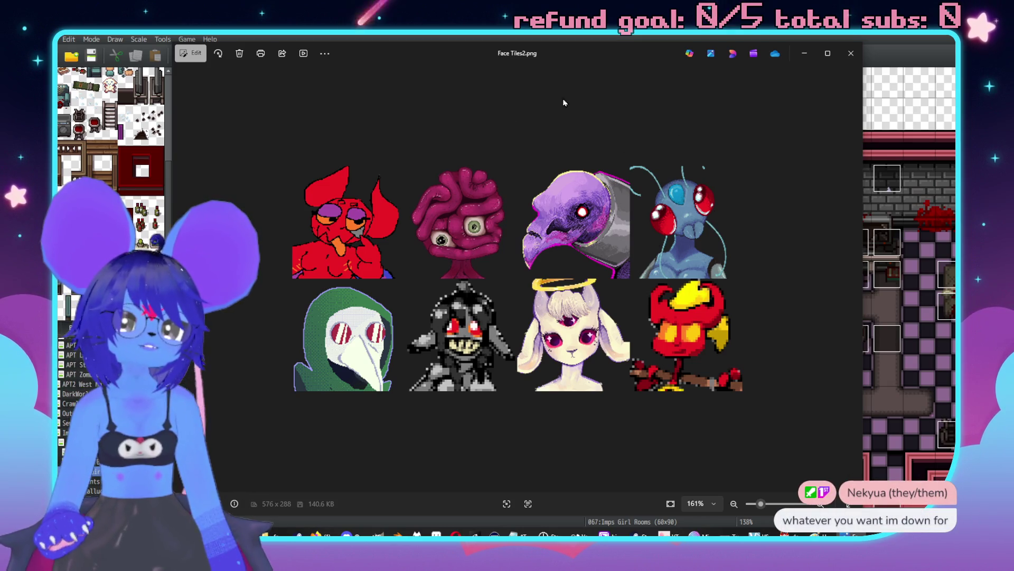
pyautogui.scroll(2, 338, 227)
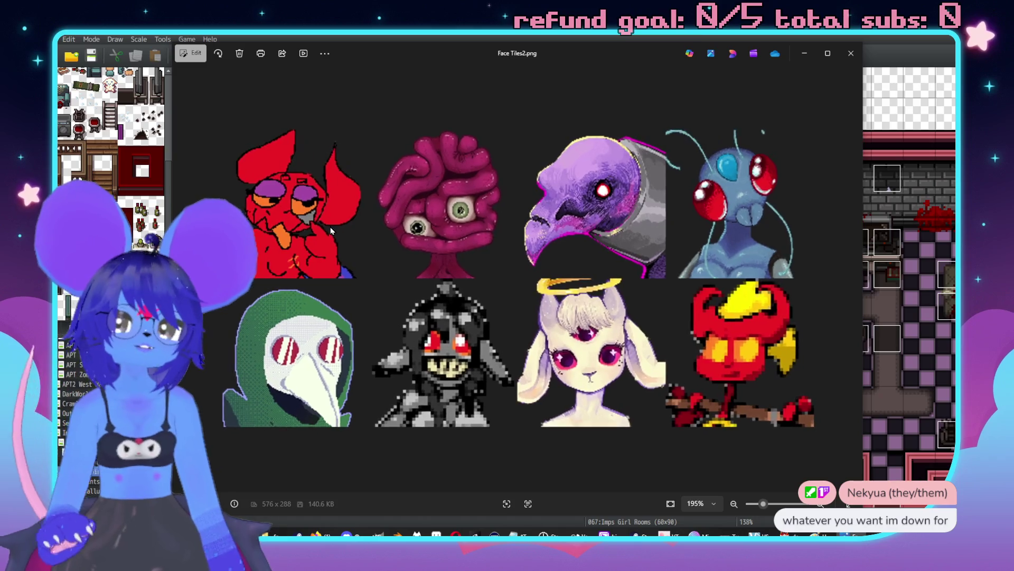
pyautogui.moveTo(466, 60); pyautogui.dragTo(509, 69)
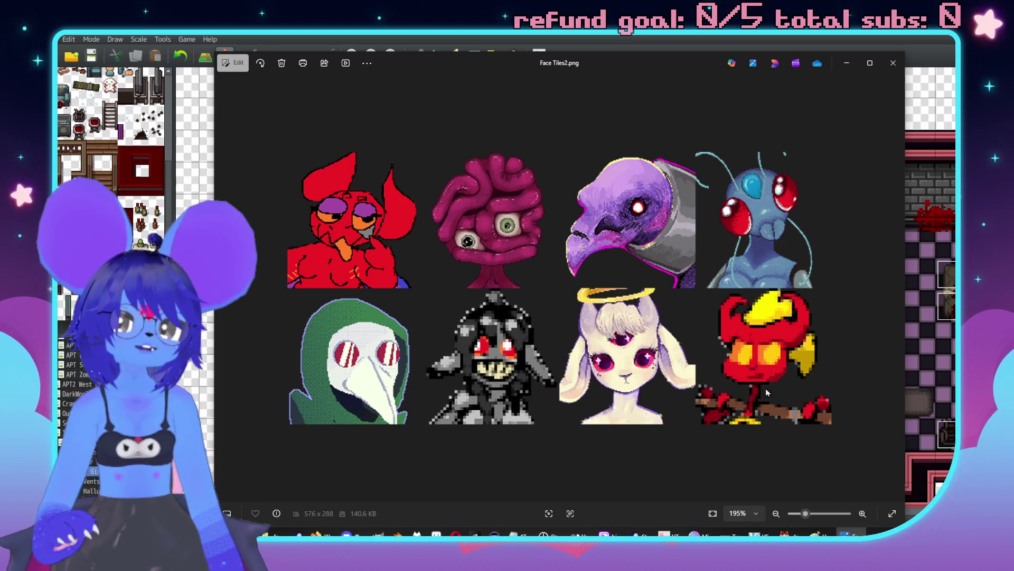
pyautogui.click(892, 286)
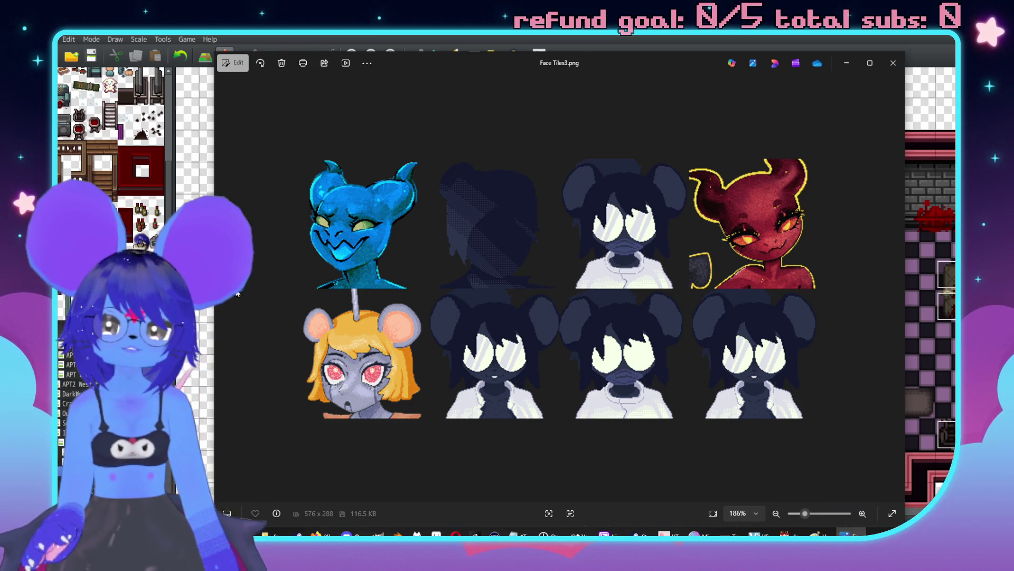
# Step: Step back through Face Tiles2.png and Face Tiles.png, then cycle around to Face Tiles3.png
pyautogui.press('Left')
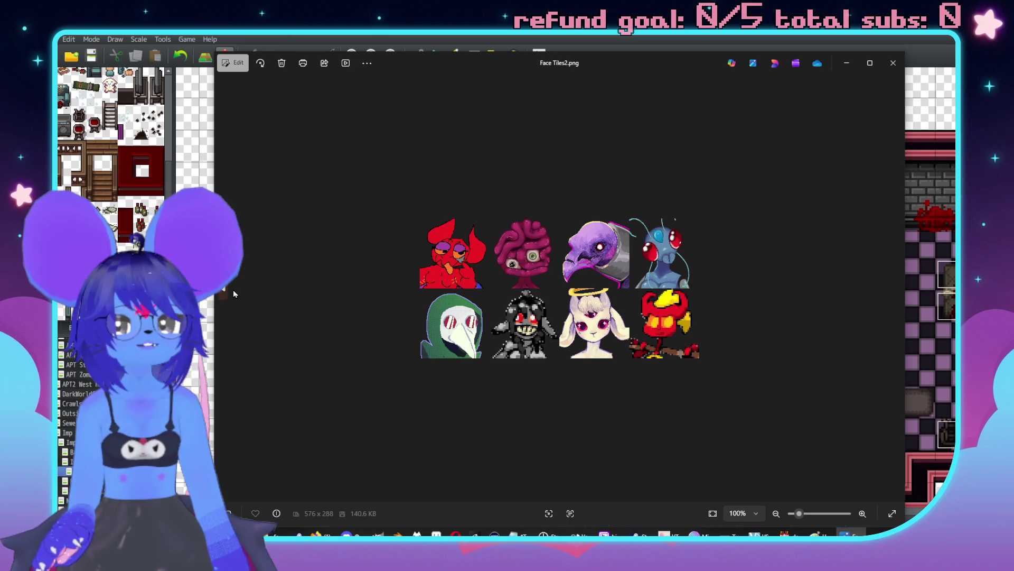
pyautogui.click(233, 291)
pyautogui.click(896, 288)
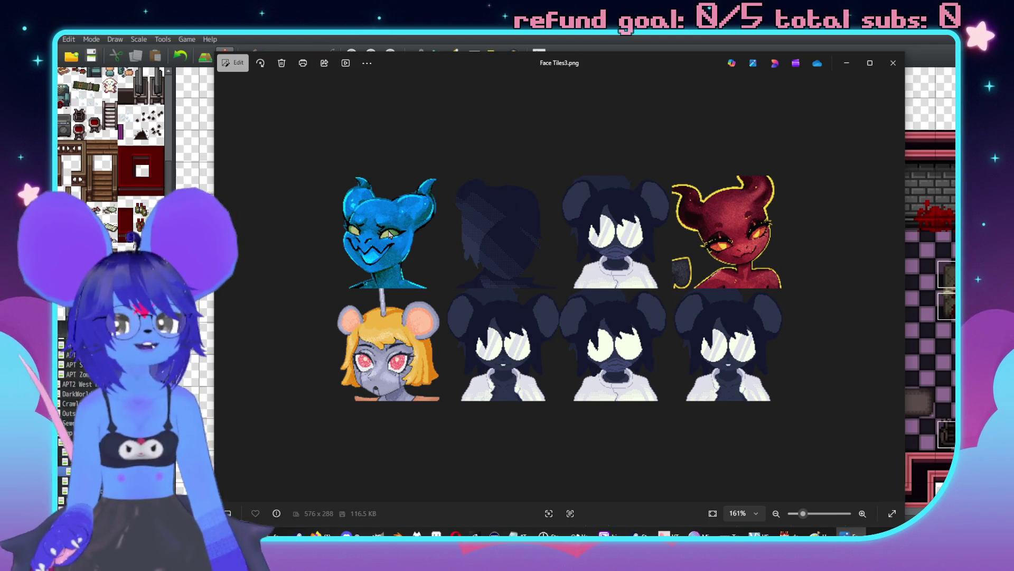
# Step: Shift the viewer up-left and show Face Tiles4.png zoomed out to about 154%
pyautogui.moveTo(477, 66); pyautogui.dragTo(449, 52)
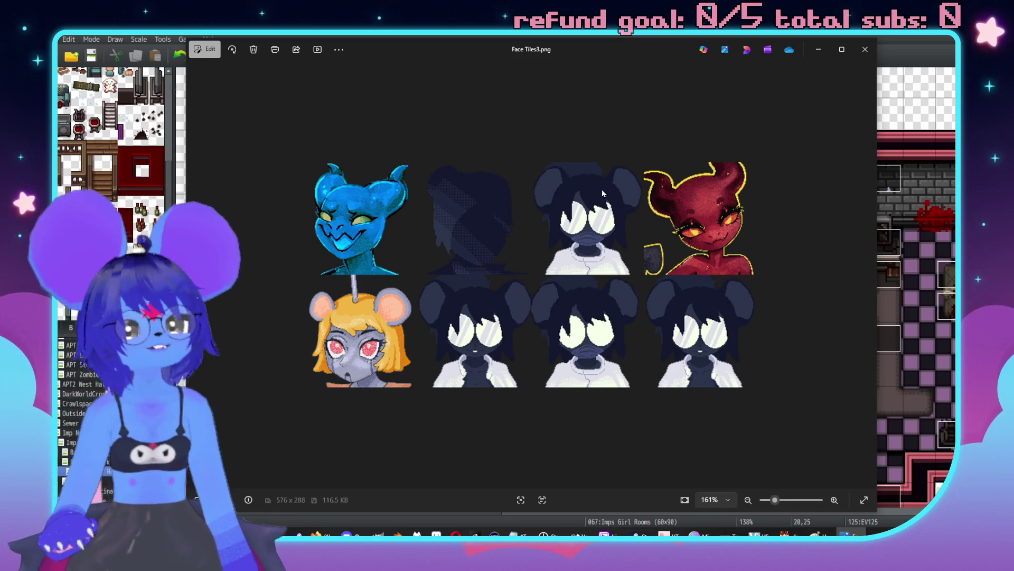
pyautogui.click(859, 283)
pyautogui.scroll(-5, 319, 216)
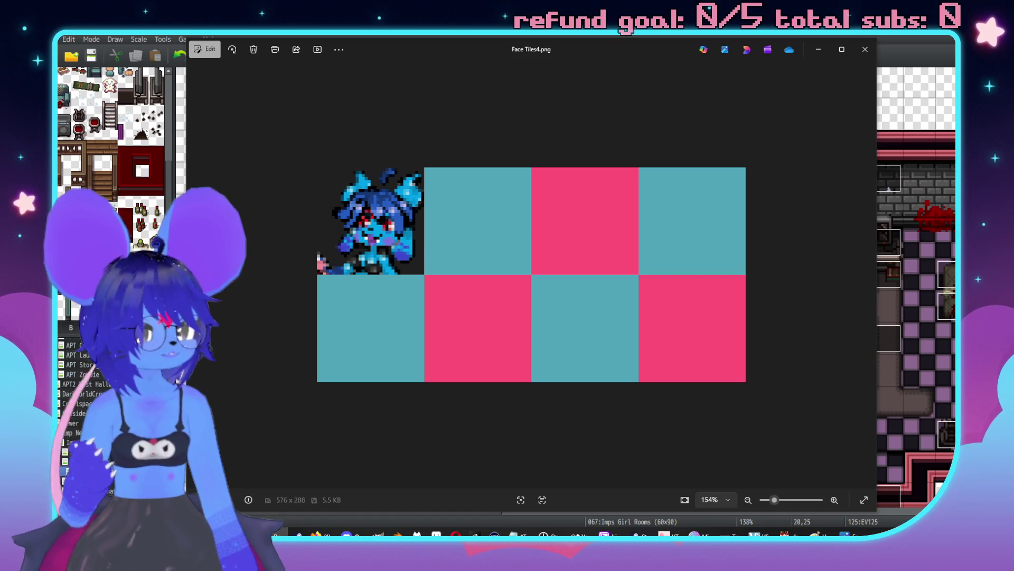
# Step: Advance to bunpooffinal.gif, then close both Photos windows to return to the Imps Girl Rooms map
pyautogui.press('Right')
pyautogui.press('Right')
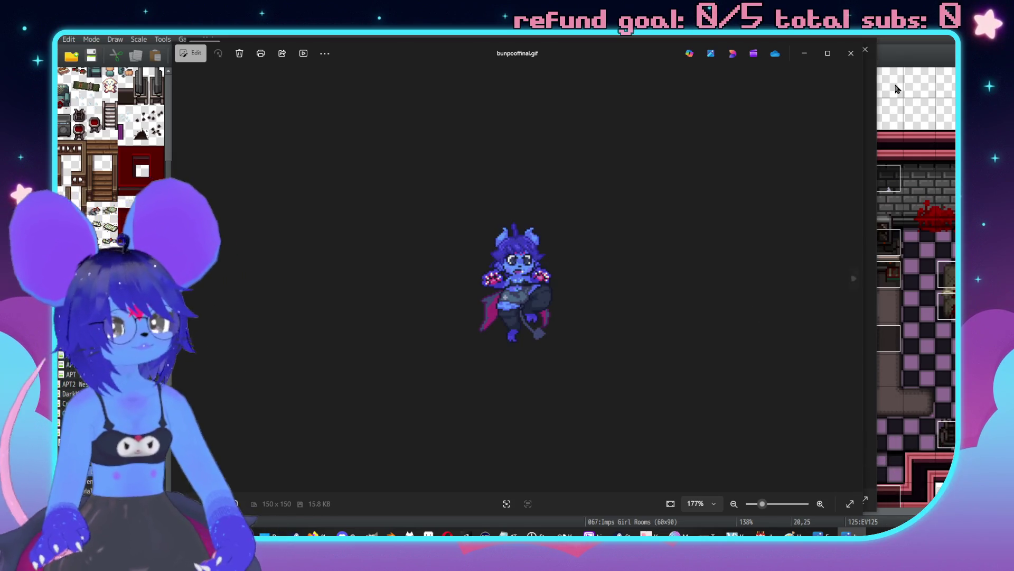
pyautogui.click(847, 48)
pyautogui.click(865, 49)
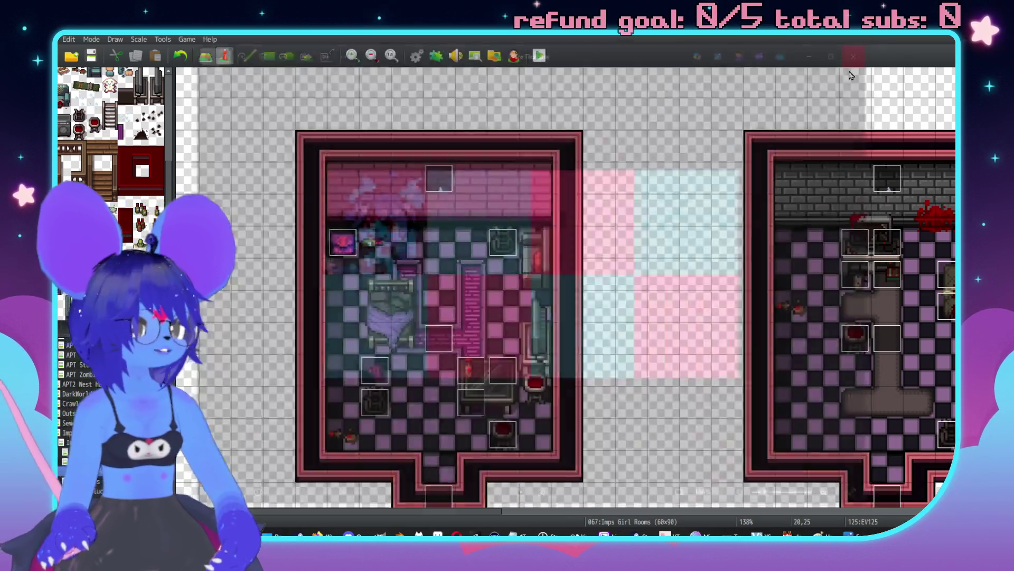
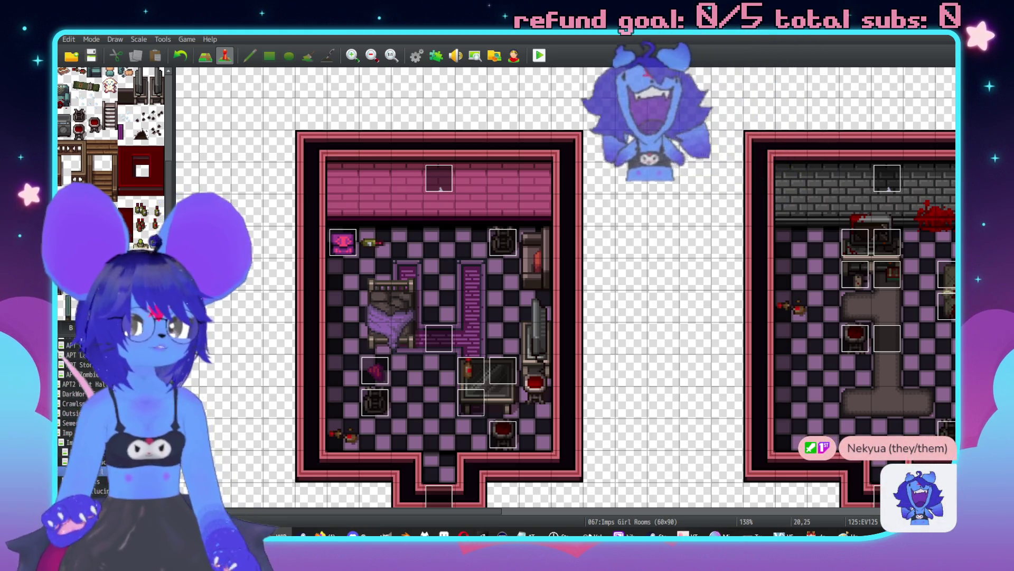
# Step: View the SluphExtraBack and SluphExtraRight sprite images in Photos, then close them
pyautogui.hotkey('alt', 'Tab')
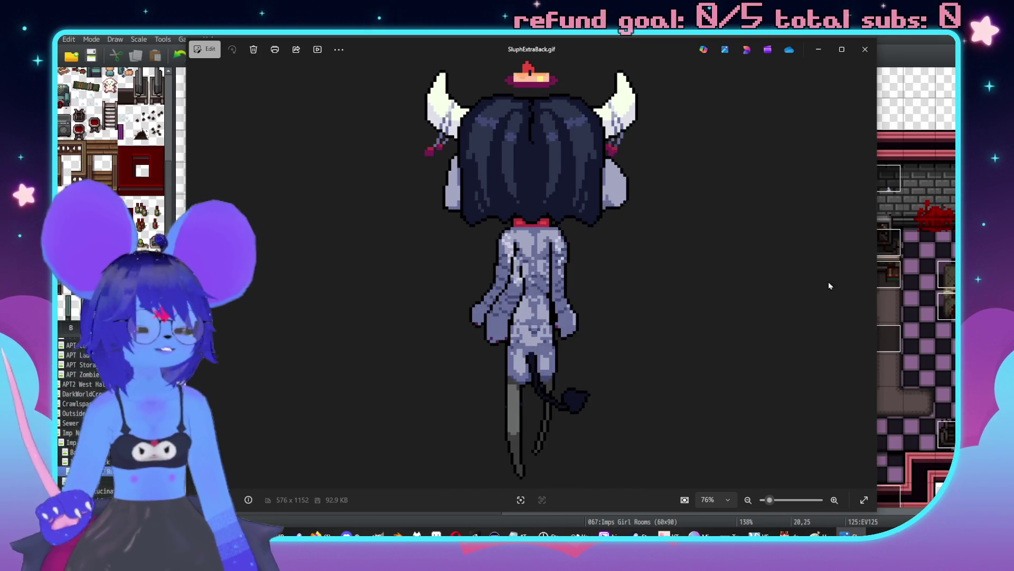
pyautogui.click(862, 52)
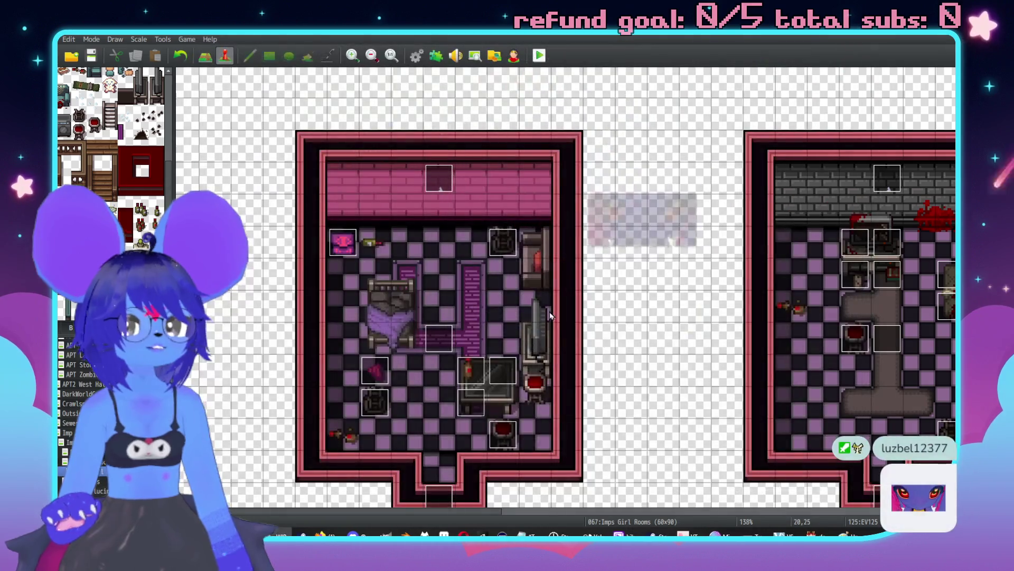
pyautogui.hscroll(3, 723, 347)
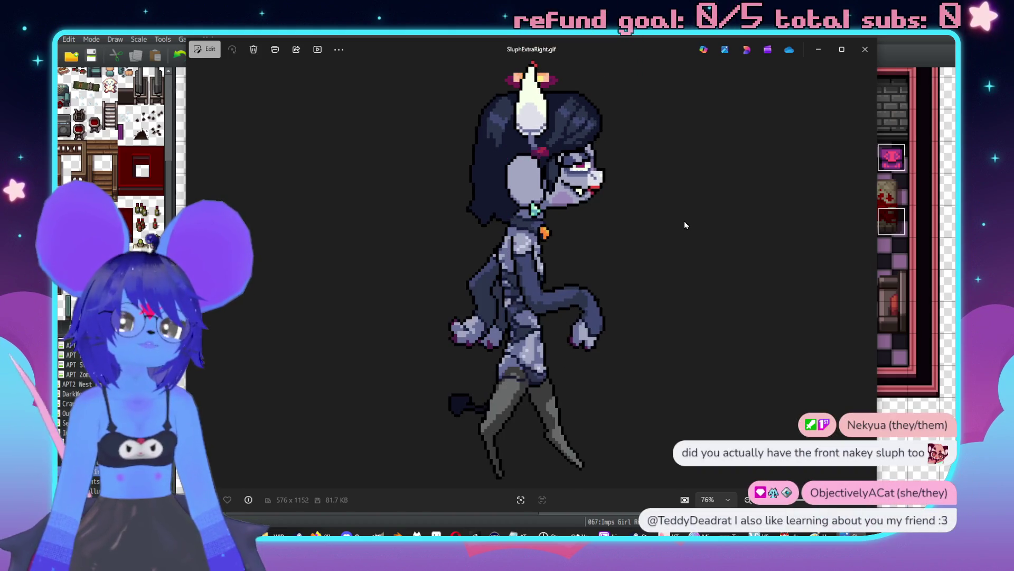
pyautogui.click(867, 51)
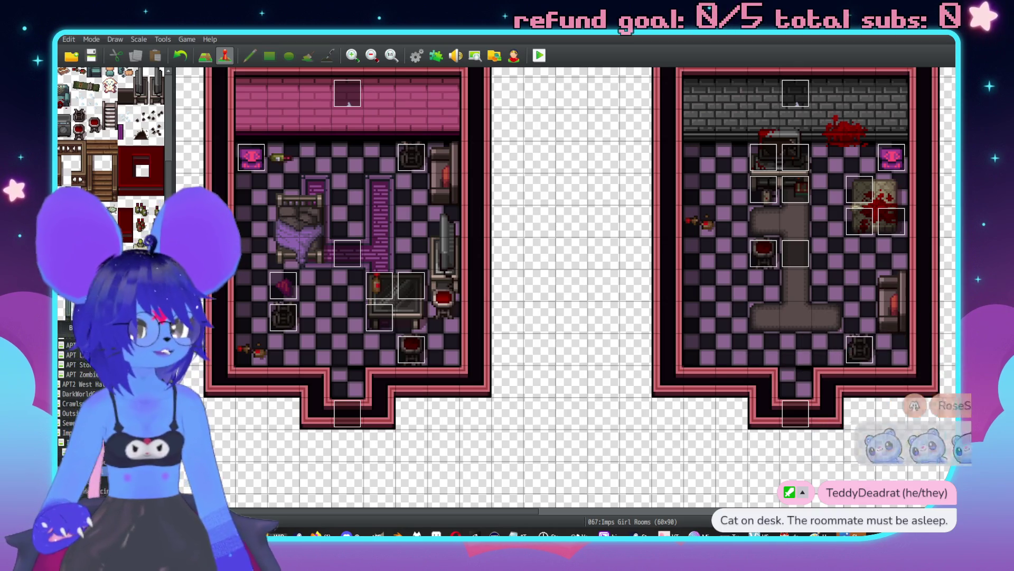
pyautogui.hscroll(-3, 632, 287)
pyautogui.scroll(1, 632, 287)
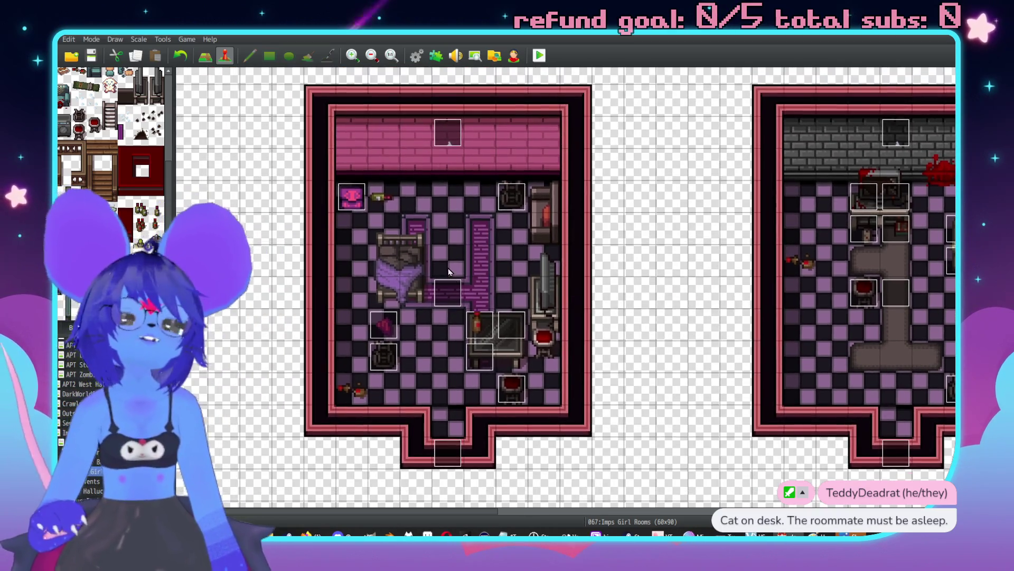
pyautogui.scroll(-1, 612, 233)
pyautogui.hscroll(1, 649, 234)
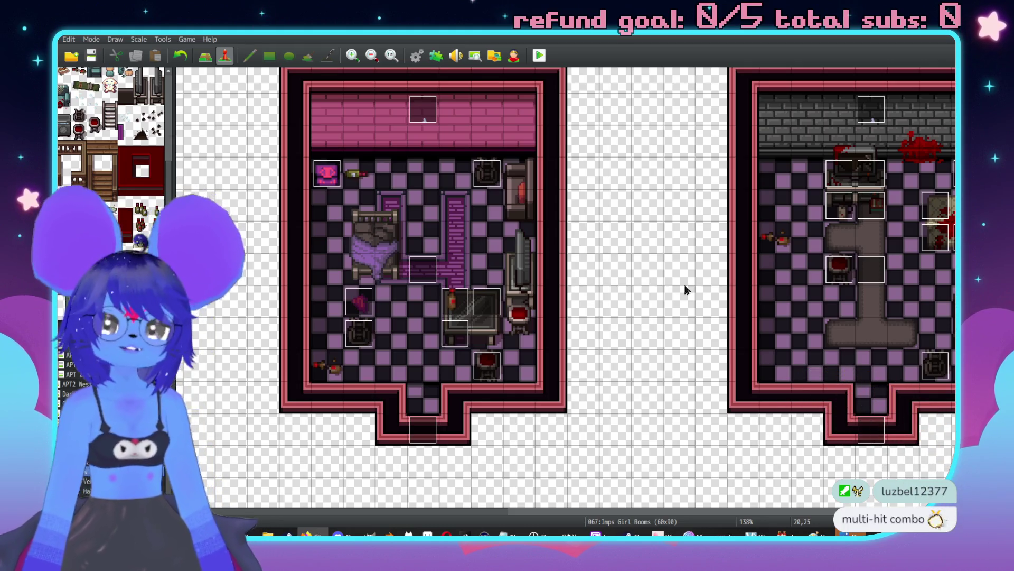
pyautogui.hscroll(1, 622, 389)
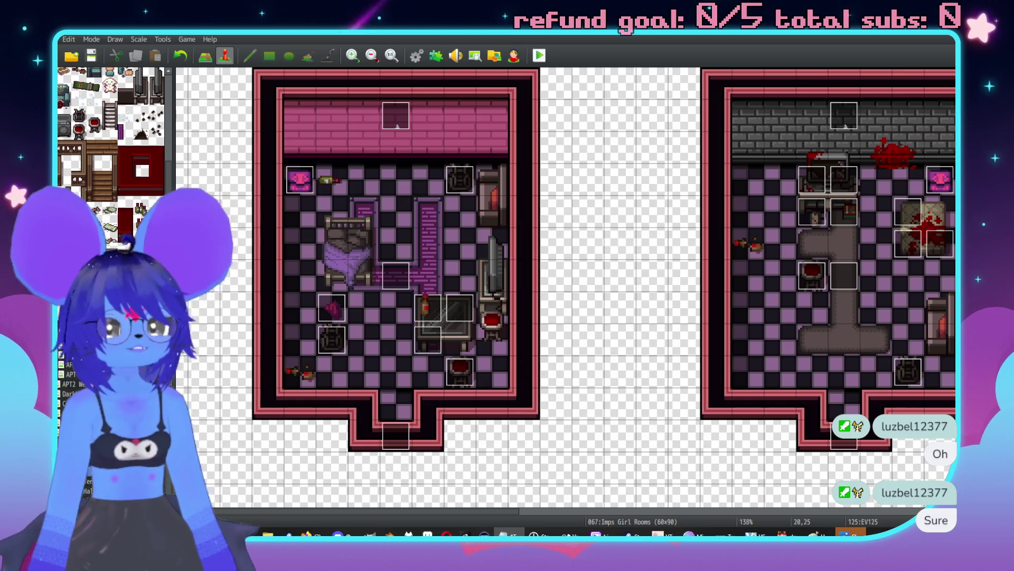
pyautogui.scroll(-2, 685, 282)
pyautogui.hscroll(-2, 685, 282)
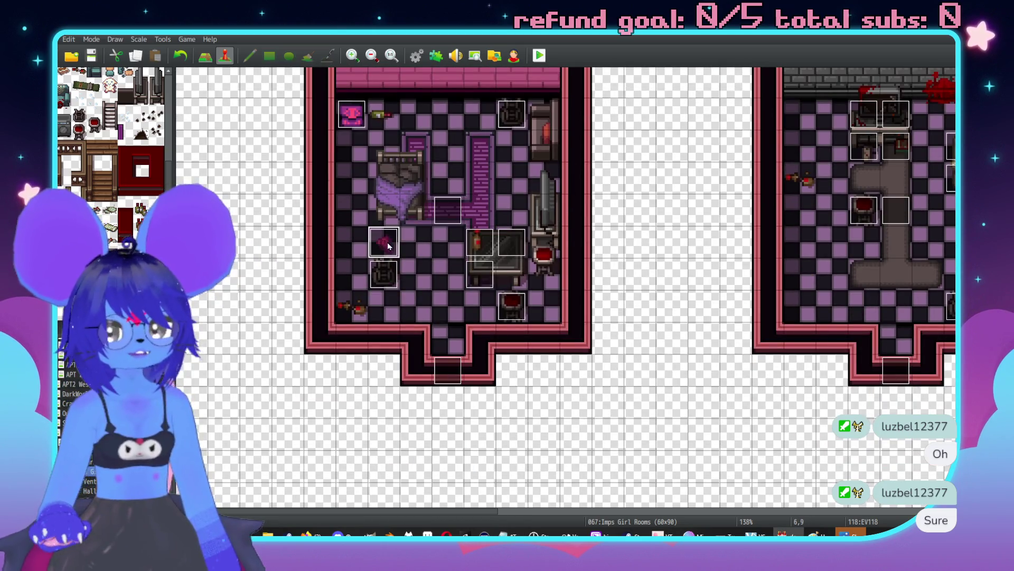
pyautogui.scroll(-3, 741, 402)
pyautogui.hscroll(1, 741, 402)
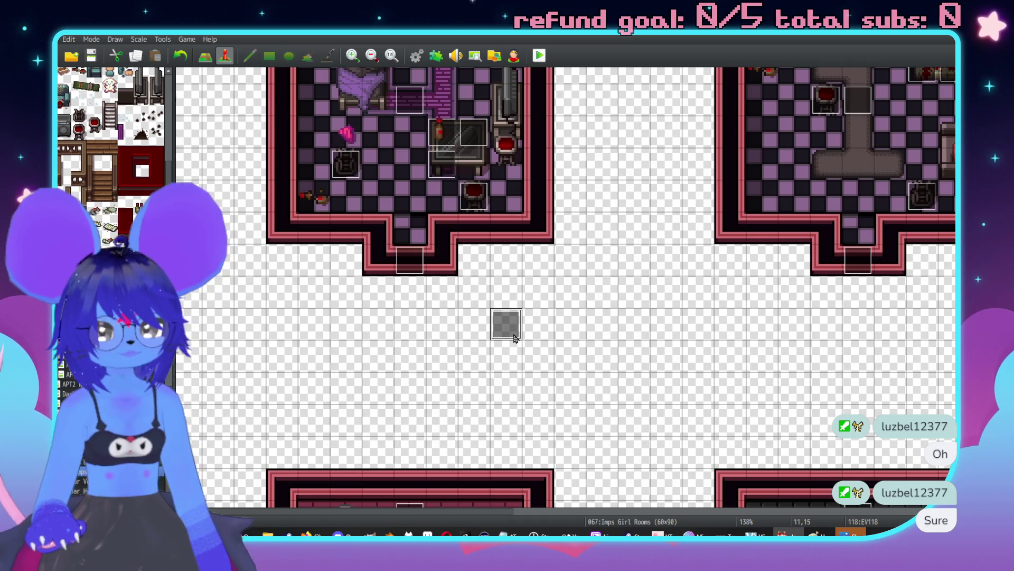
# Step: Give the blank event the pink underpants graphic from Tileset E
pyautogui.doubleClick(514, 336)
pyautogui.doubleClick(305, 313)
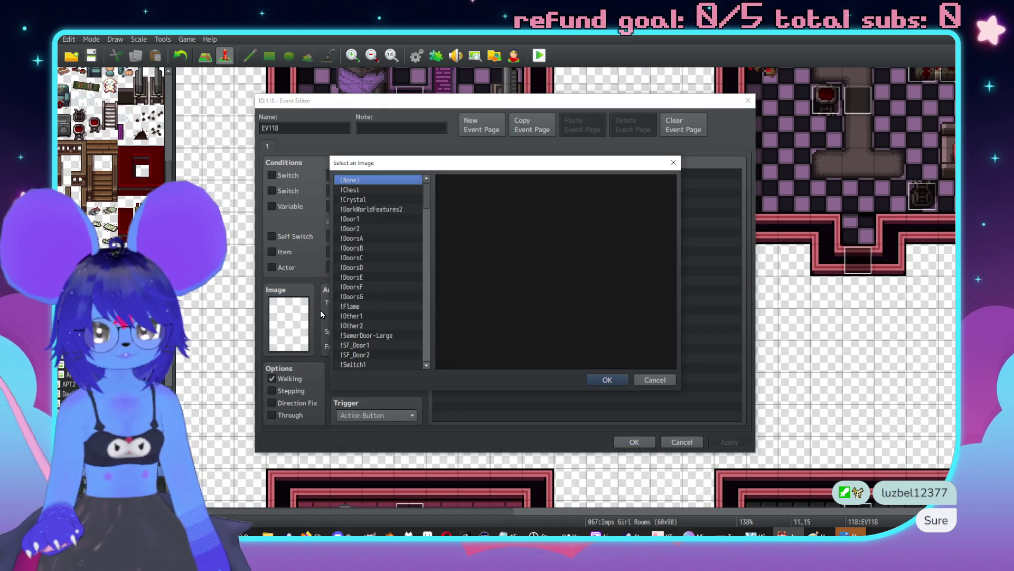
pyautogui.click(351, 345)
pyautogui.scroll(-10, 349, 346)
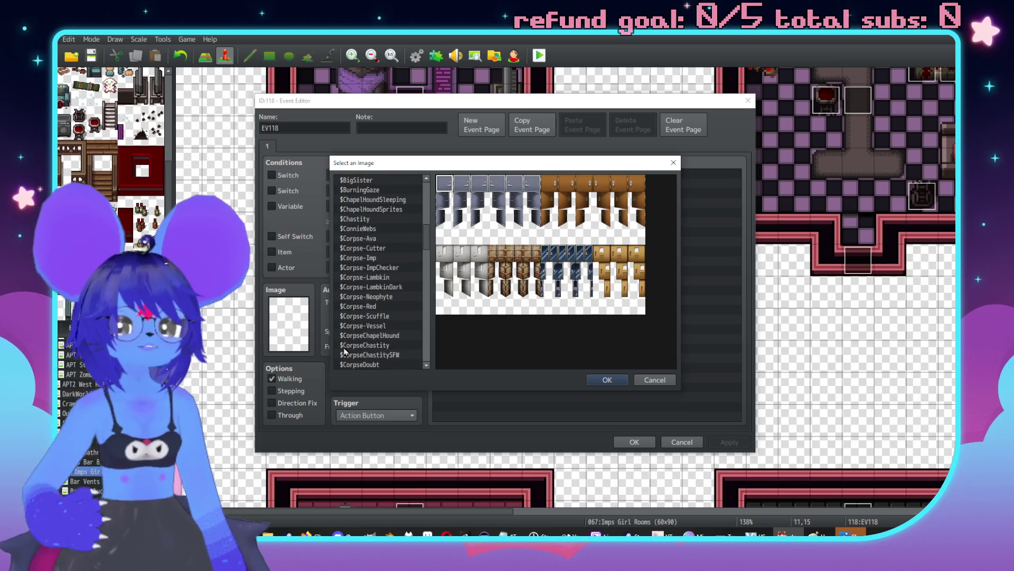
pyautogui.scroll(-15, 425, 339)
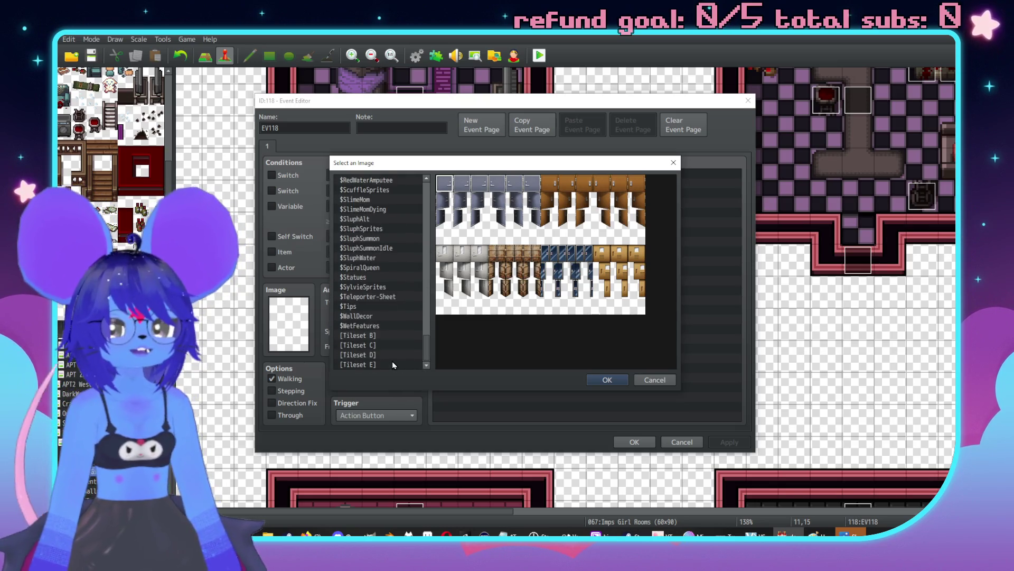
pyautogui.click(393, 362)
pyautogui.doubleClick(524, 218)
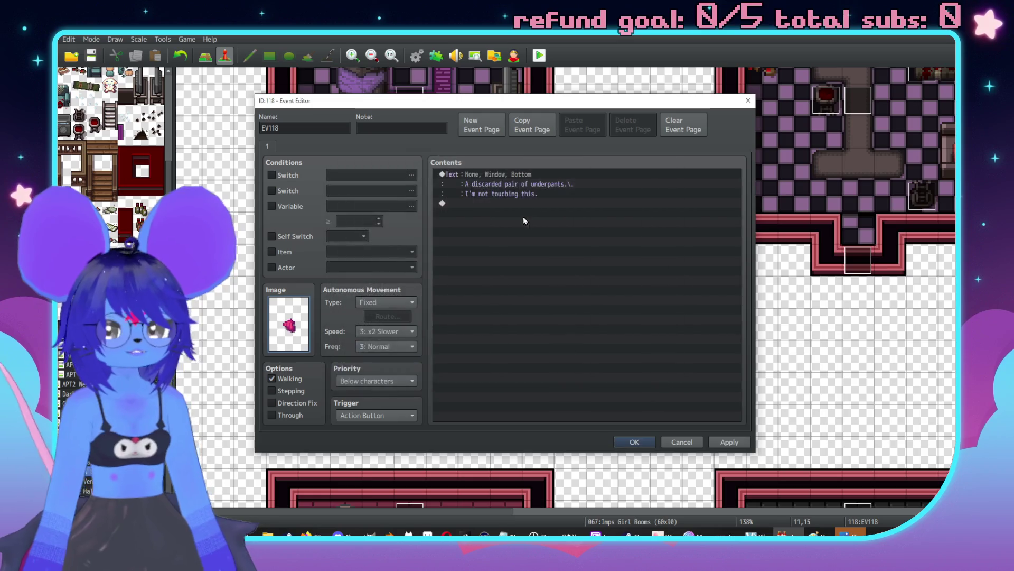
pyautogui.click(634, 442)
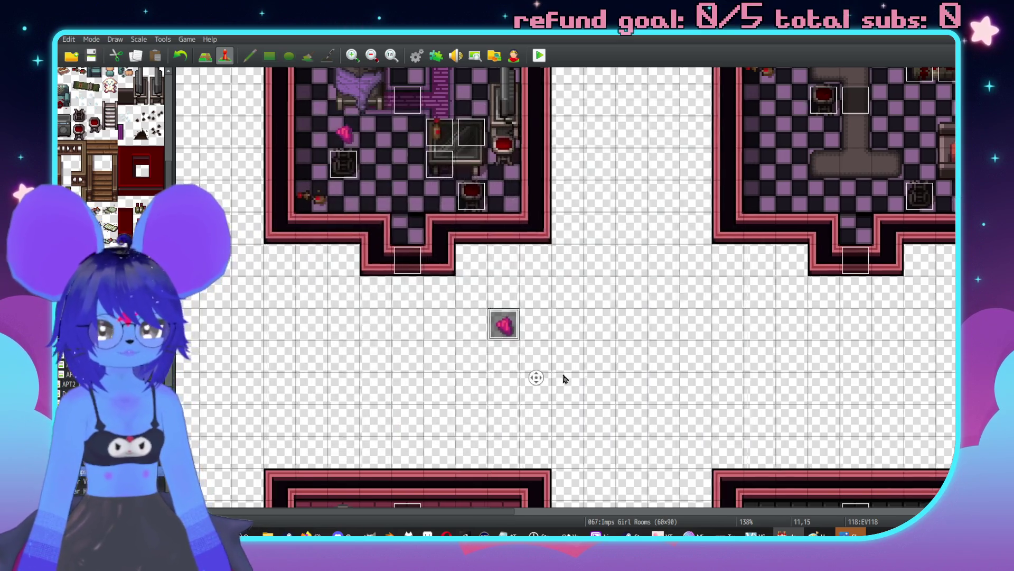
# Step: Paste a copy of the pink event beside it and switch its graphic to teal underpants
pyautogui.hscroll(1, 499, 356)
pyautogui.click(513, 327)
pyautogui.hotkey('ctrl', 'v')
pyautogui.doubleClick(518, 326)
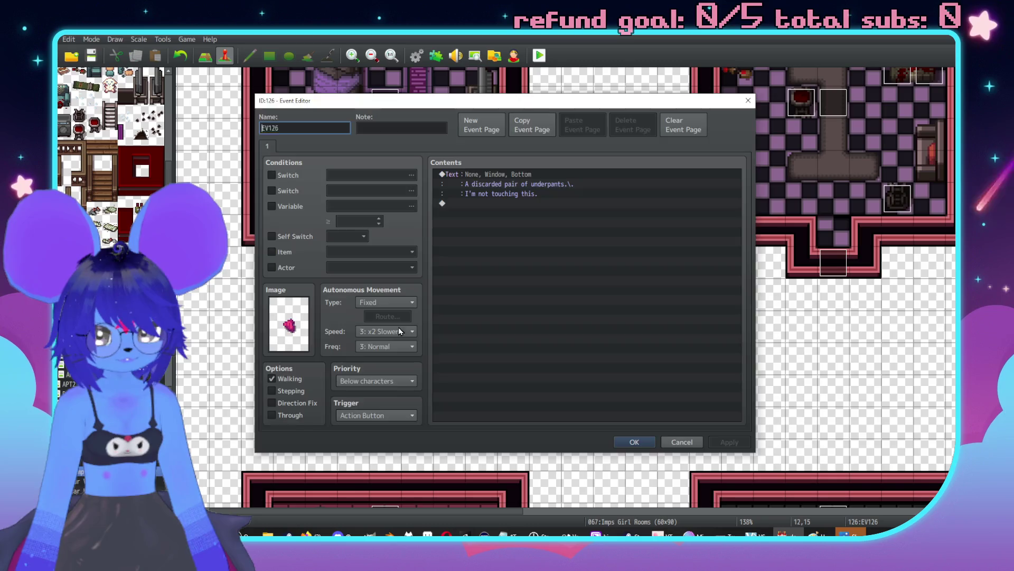
pyautogui.doubleClick(288, 323)
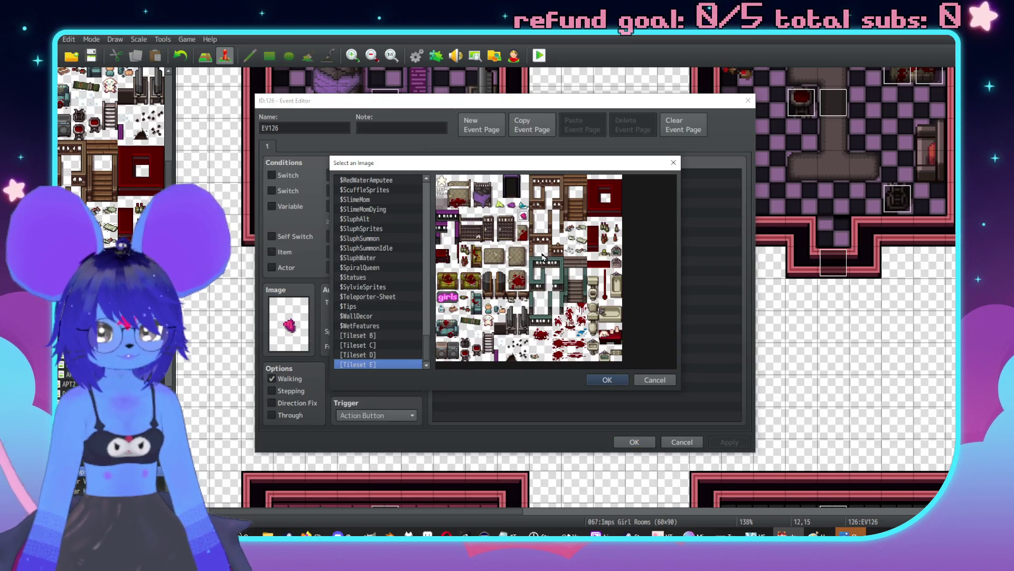
pyautogui.click(607, 379)
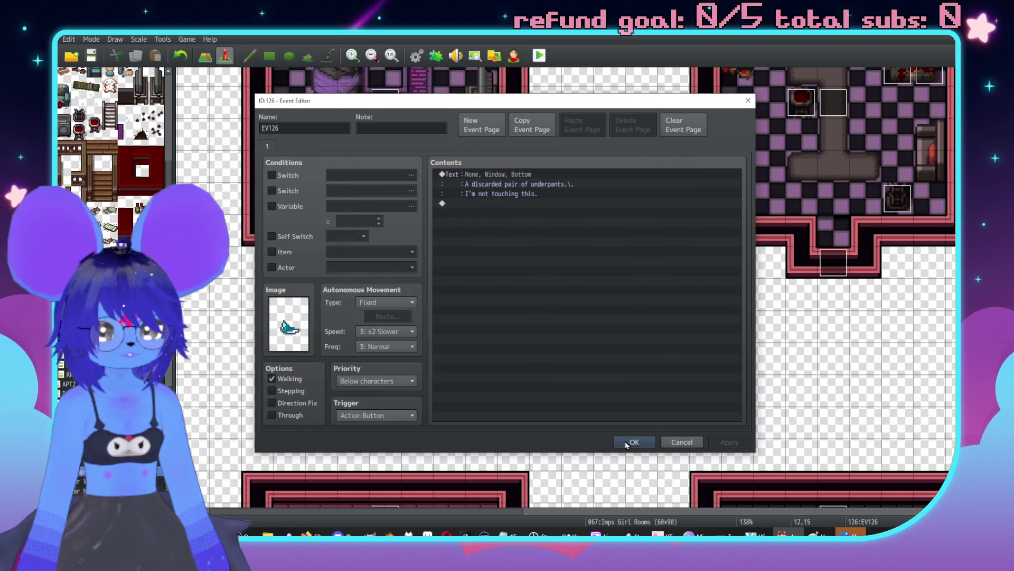
pyautogui.click(629, 441)
# Step: Make the third event at tile 13,15 show purple underpants
pyautogui.click(541, 333)
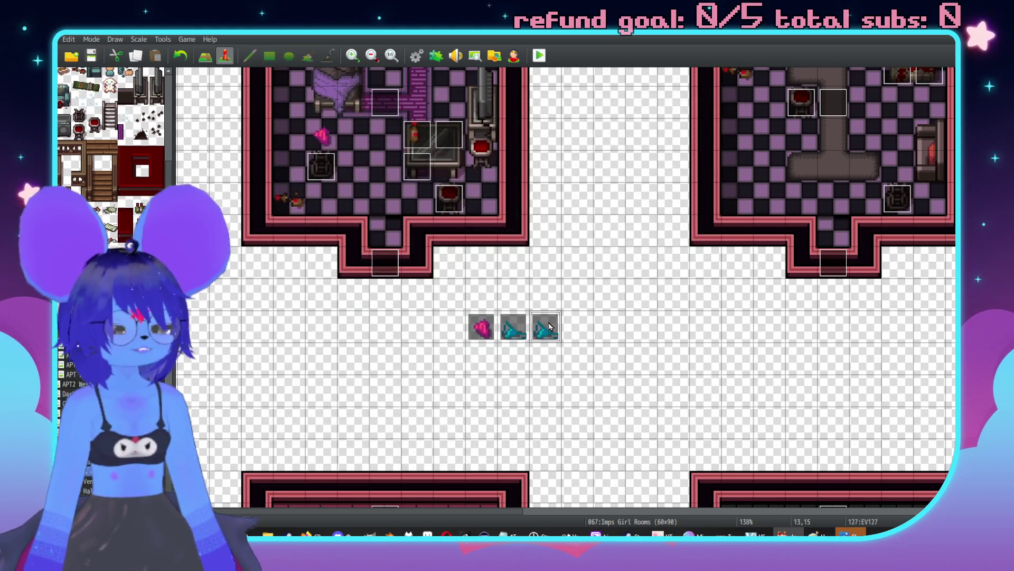
pyautogui.doubleClick(549, 327)
pyautogui.doubleClick(289, 324)
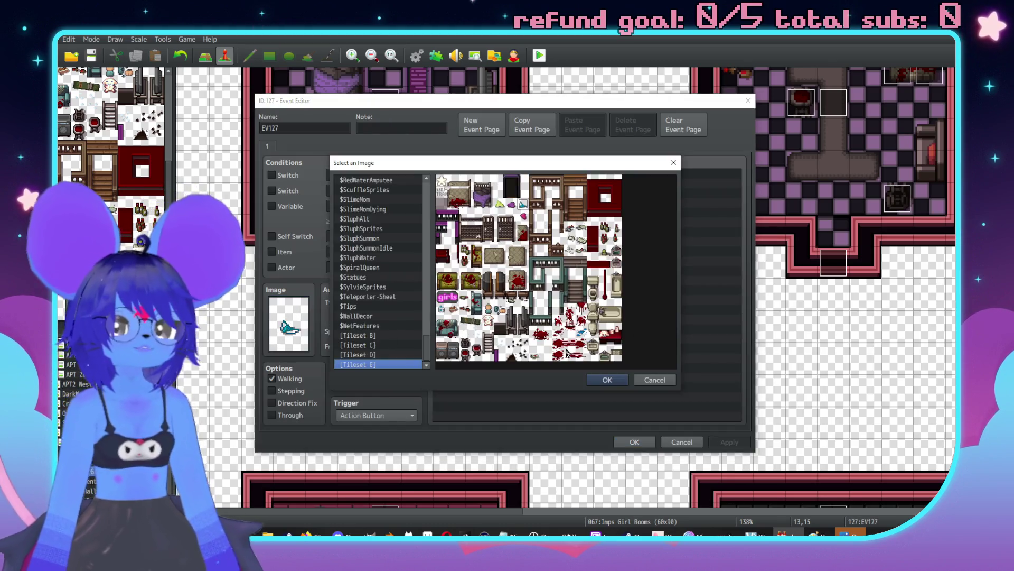
pyautogui.doubleClick(512, 206)
pyautogui.click(644, 441)
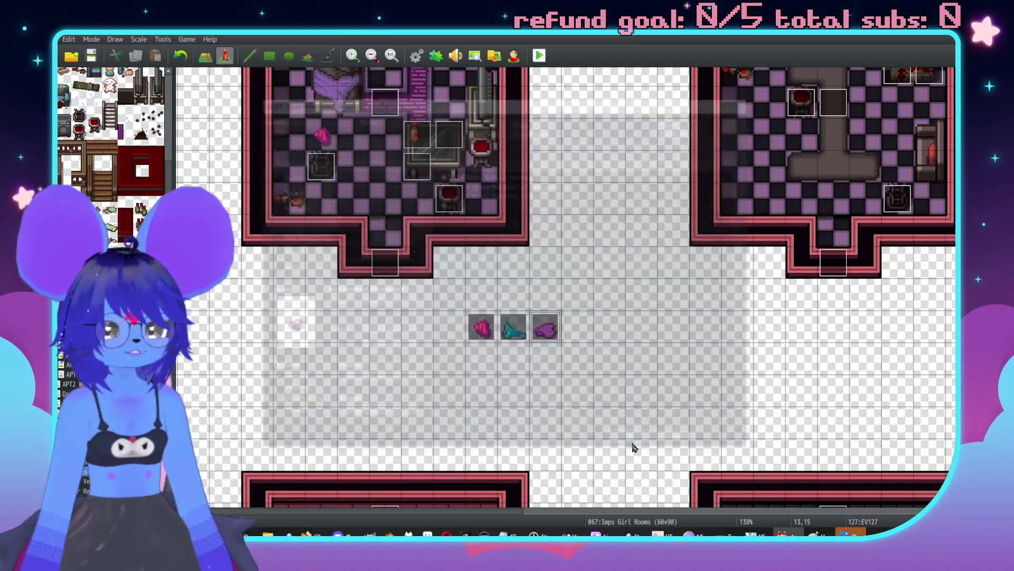
# Step: Paste a fourth copy at tile 14,15 with the green underpants graphic
pyautogui.hotkey('ctrl', 'v')
pyautogui.doubleClick(579, 332)
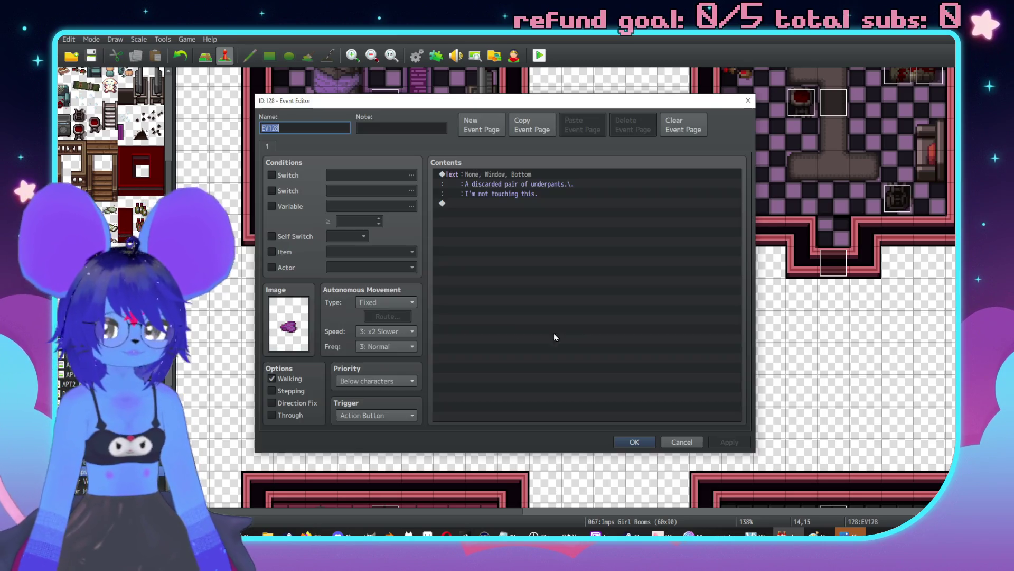
pyautogui.doubleClick(295, 317)
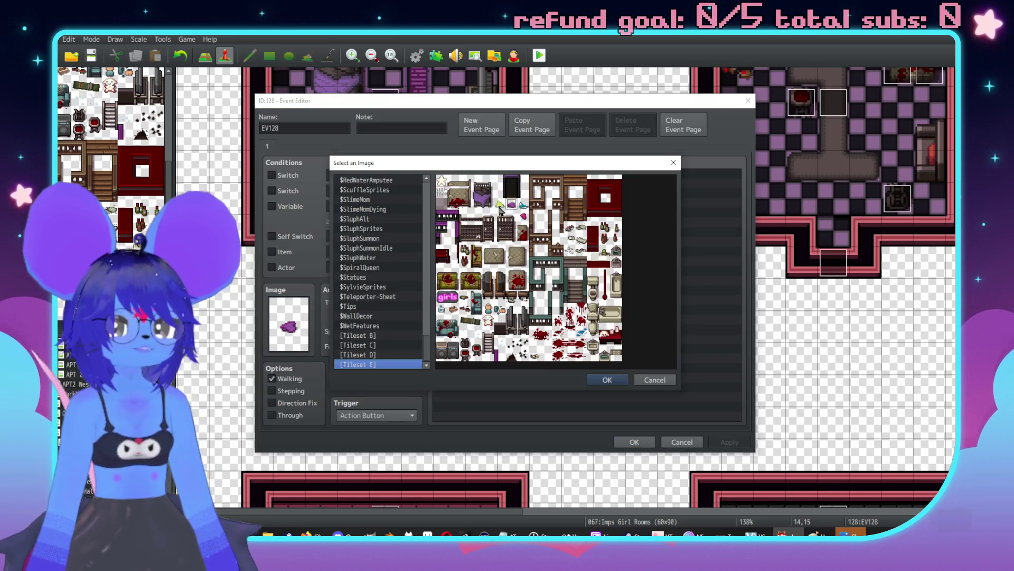
pyautogui.doubleClick(500, 206)
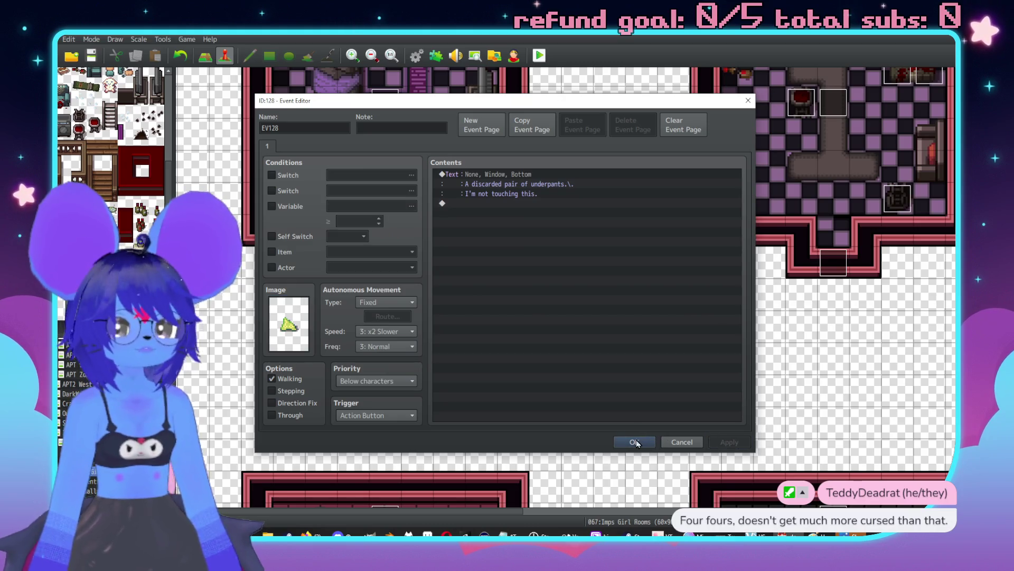
pyautogui.click(637, 443)
pyautogui.scroll(2, 537, 321)
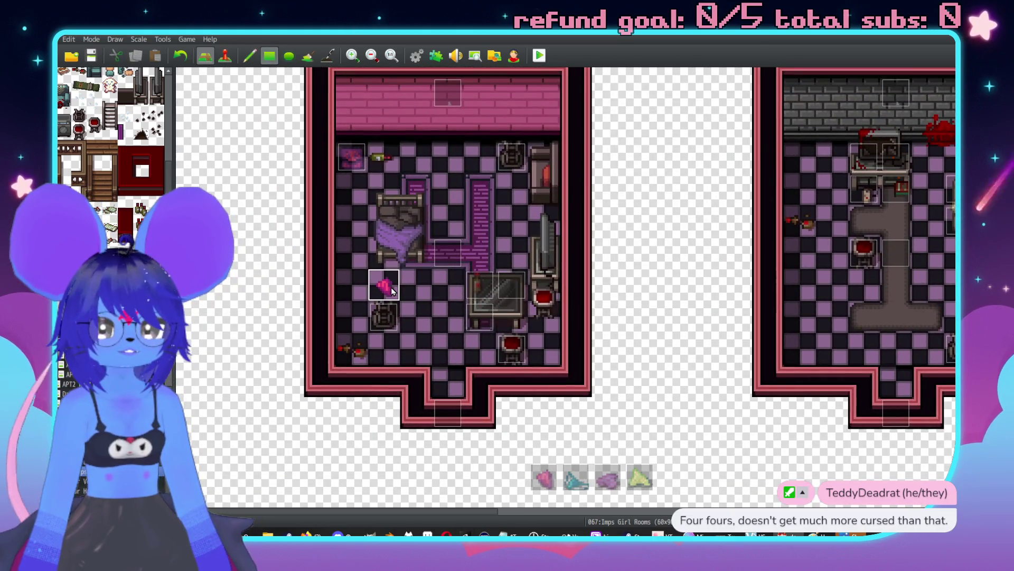
# Step: Drag the teal underpants event across the room and return to event editing
pyautogui.hscroll(5, 555, 326)
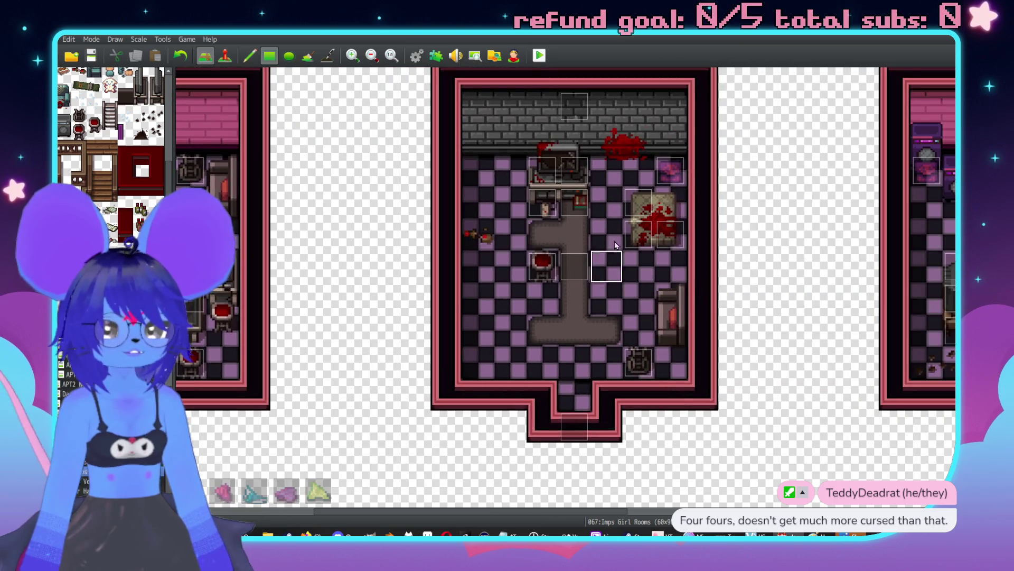
pyautogui.hscroll(5, 616, 248)
pyautogui.scroll(-5, 615, 391)
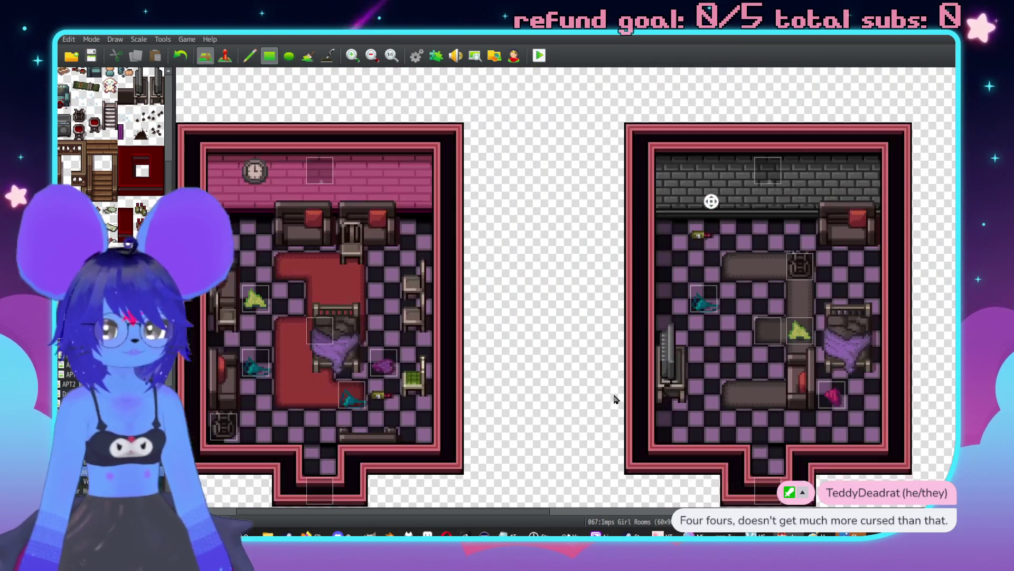
pyautogui.scroll(-3, 616, 399)
pyautogui.moveTo(692, 221)
pyautogui.mouseDown()
pyautogui.moveTo(787, 219)
pyautogui.moveTo(785, 252)
pyautogui.mouseUp()
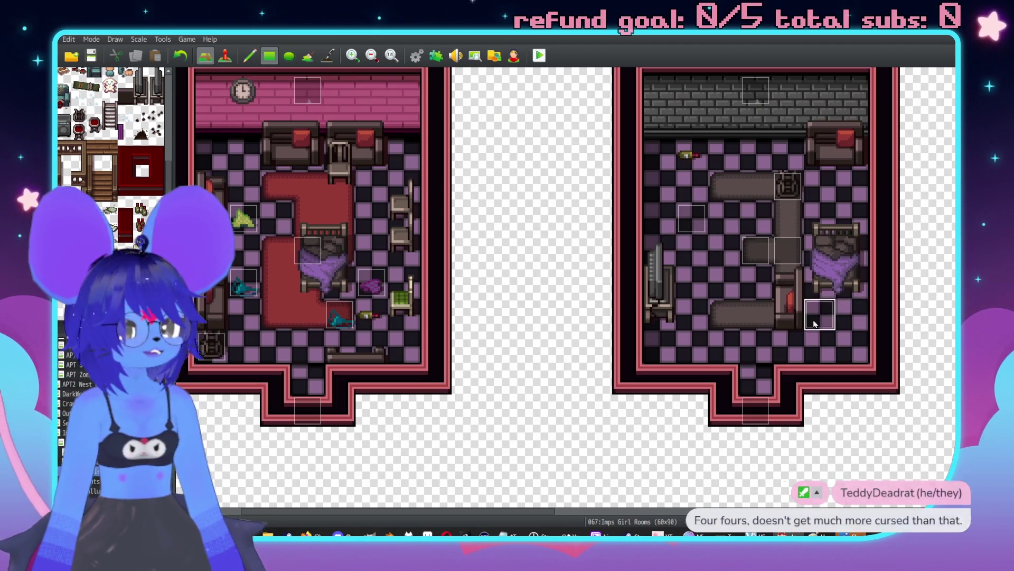
pyautogui.press('F6')
# Step: Inspect EV124 and two grey-room events without changing them
pyautogui.doubleClick(794, 257)
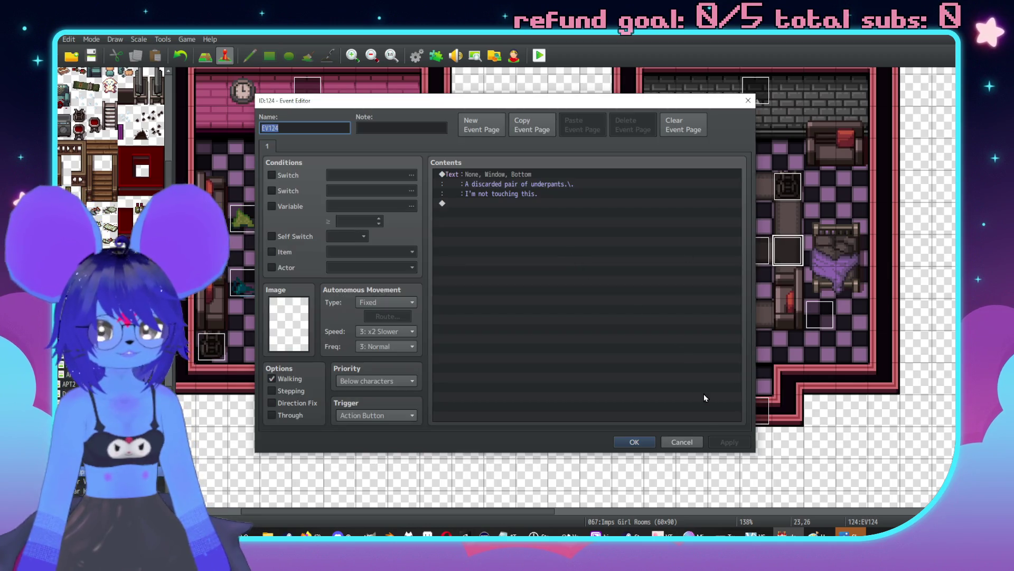
pyautogui.click(695, 446)
pyautogui.doubleClick(818, 325)
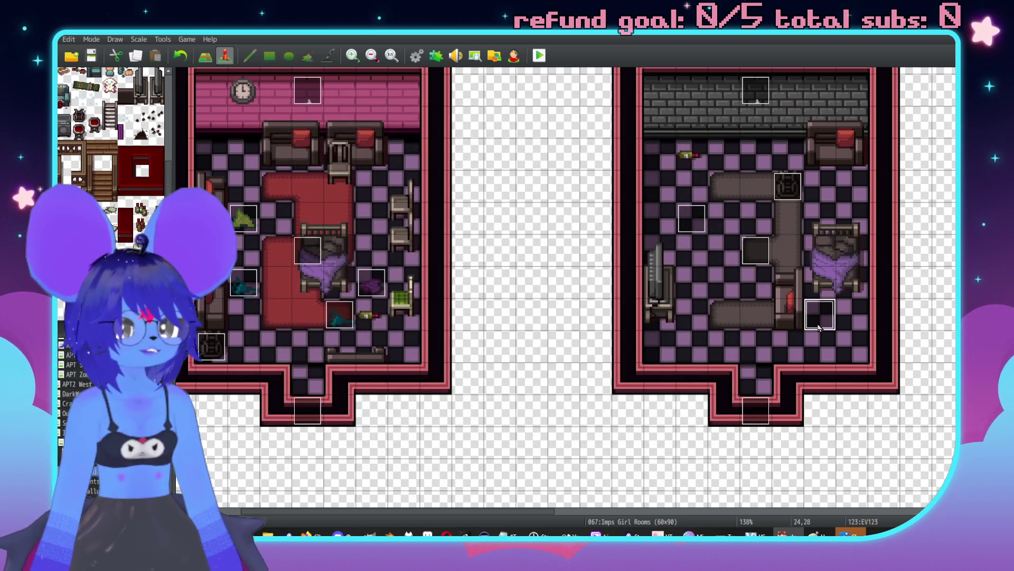
pyautogui.press('Escape')
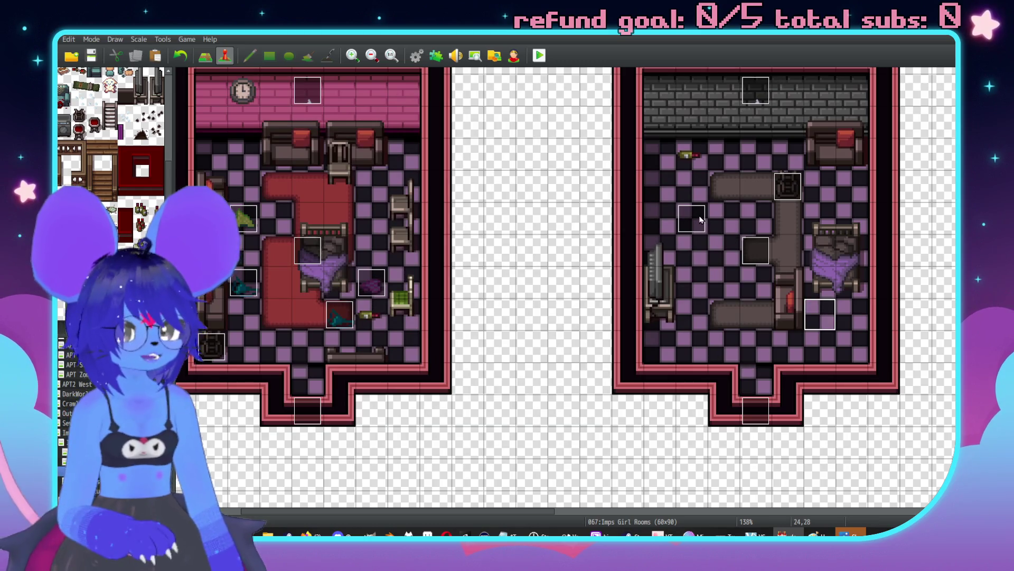
pyautogui.doubleClick(683, 240)
pyautogui.press('Escape')
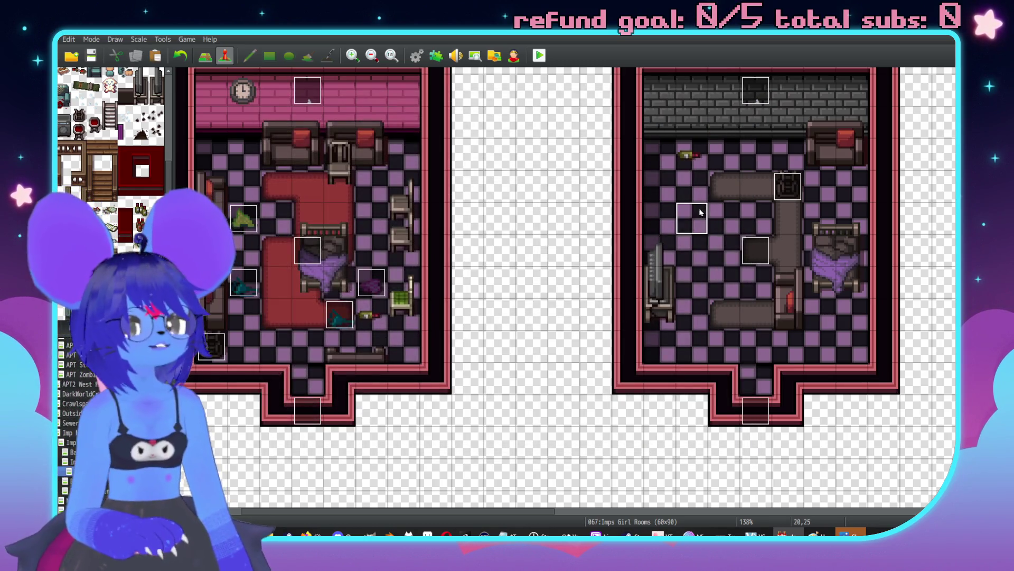
# Step: Delete three underwear events from the pink room, then return to tile editing
pyautogui.hscroll(-4, 506, 202)
pyautogui.click(491, 282)
pyautogui.press('Delete')
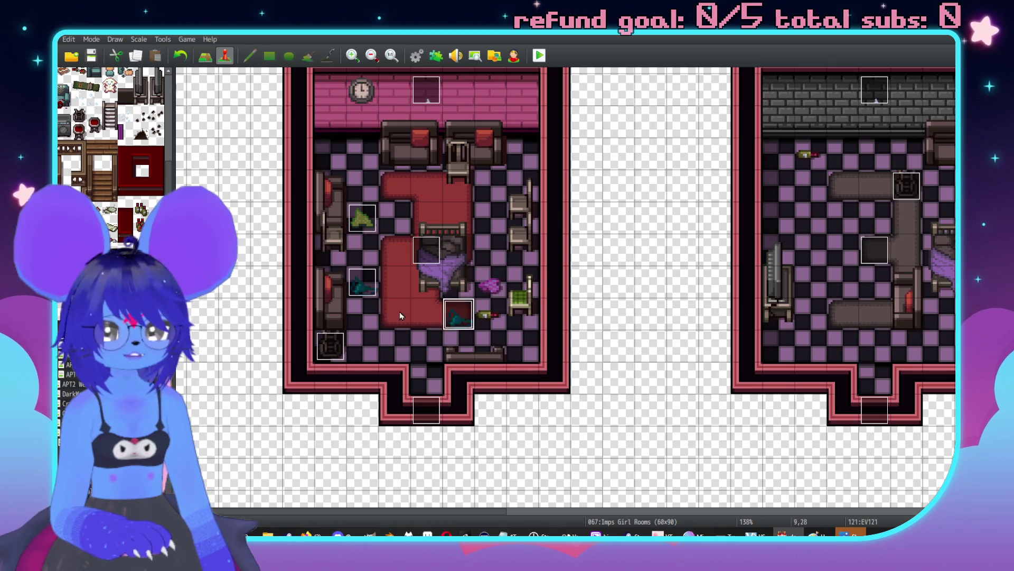
pyautogui.click(458, 315)
pyautogui.press('Delete')
pyautogui.click(362, 281)
pyautogui.press('Delete')
pyautogui.click(369, 214)
pyautogui.press('F5')
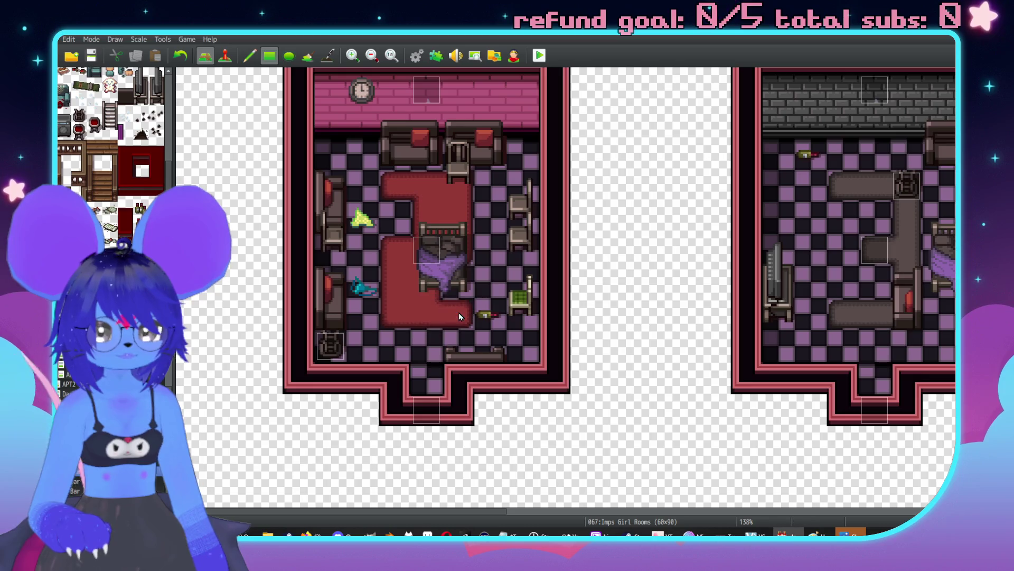
pyautogui.scroll(3, 796, 155)
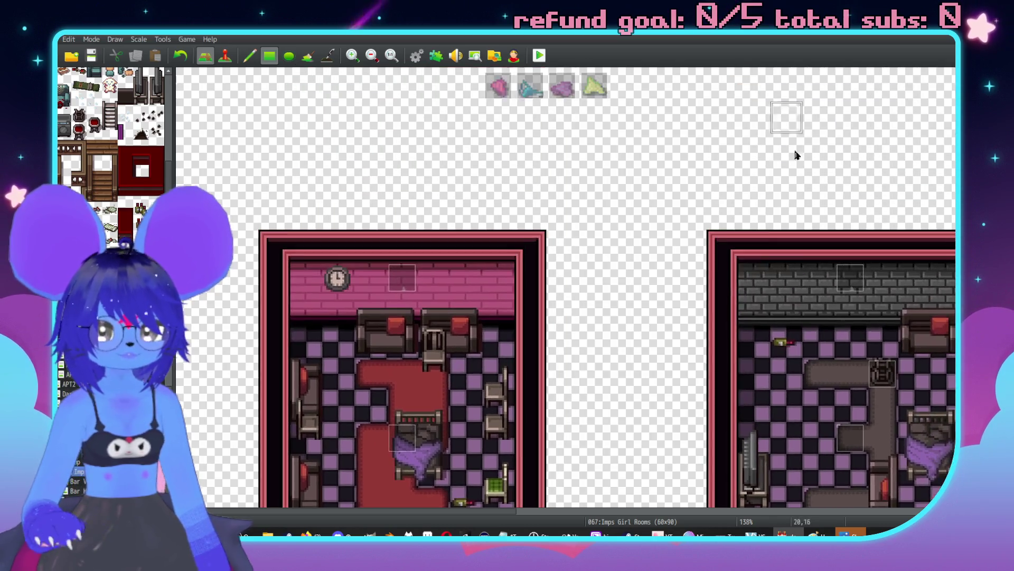
# Step: Return to Event mode with the four-underwear row and the bedrooms above in view
pyautogui.scroll(5, 797, 155)
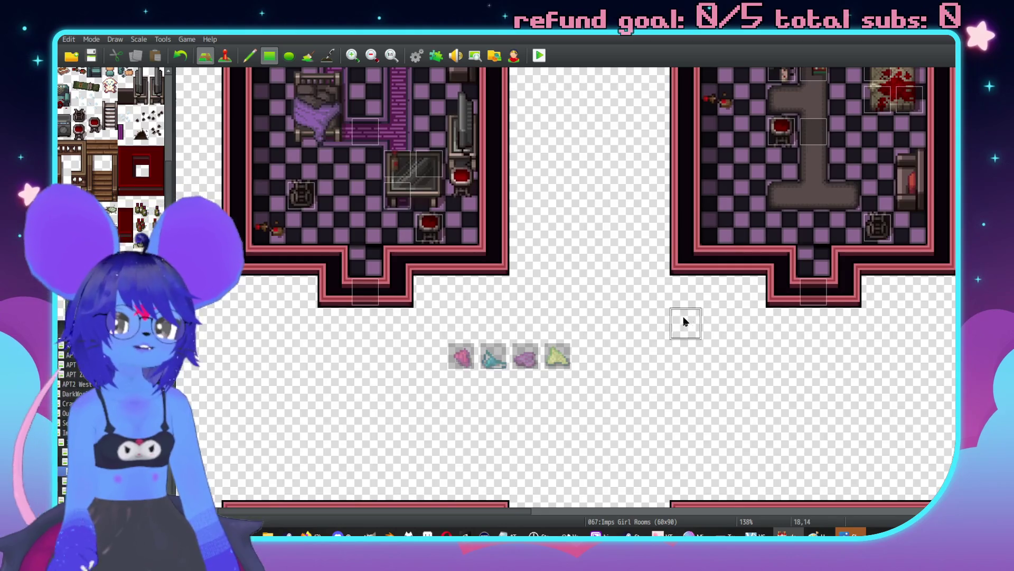
pyautogui.press('F7')
pyautogui.scroll(2, 634, 415)
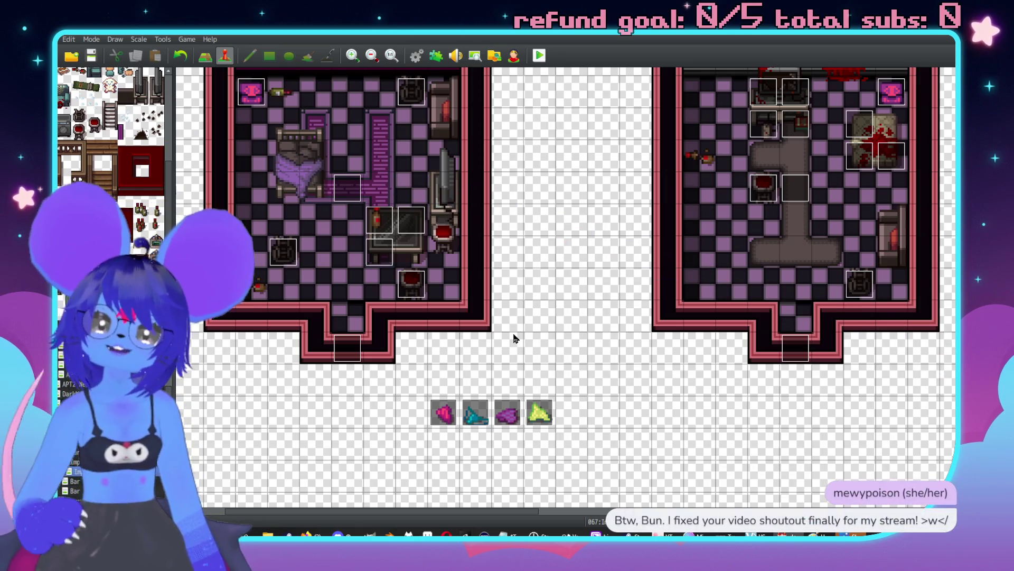
# Step: Pan the map to the pink underwear event and inspect its settings
pyautogui.scroll(-2, 553, 400)
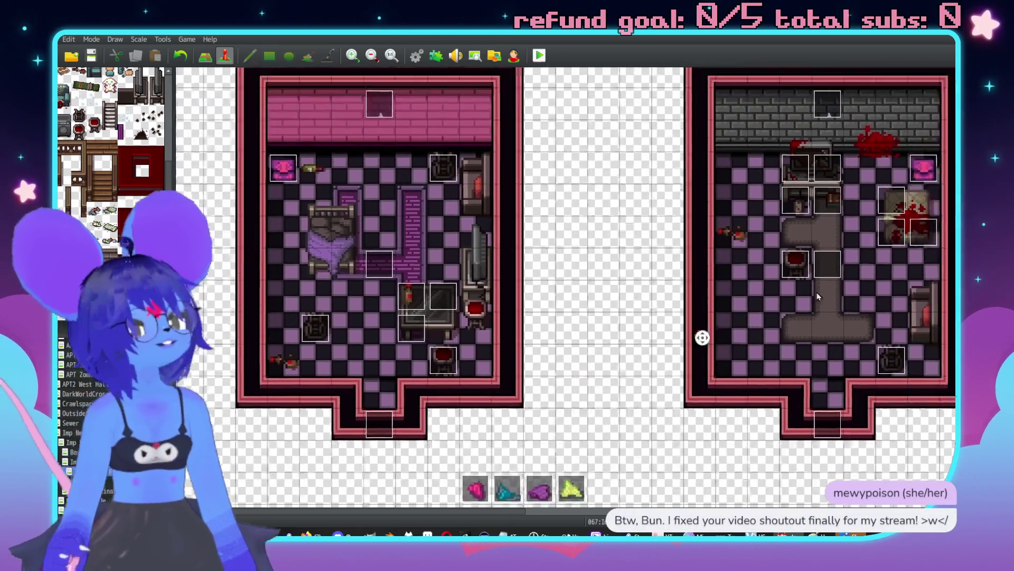
pyautogui.hscroll(3, 553, 244)
pyautogui.scroll(-5, 535, 251)
pyautogui.hscroll(3, 535, 250)
pyautogui.hscroll(-5, 464, 392)
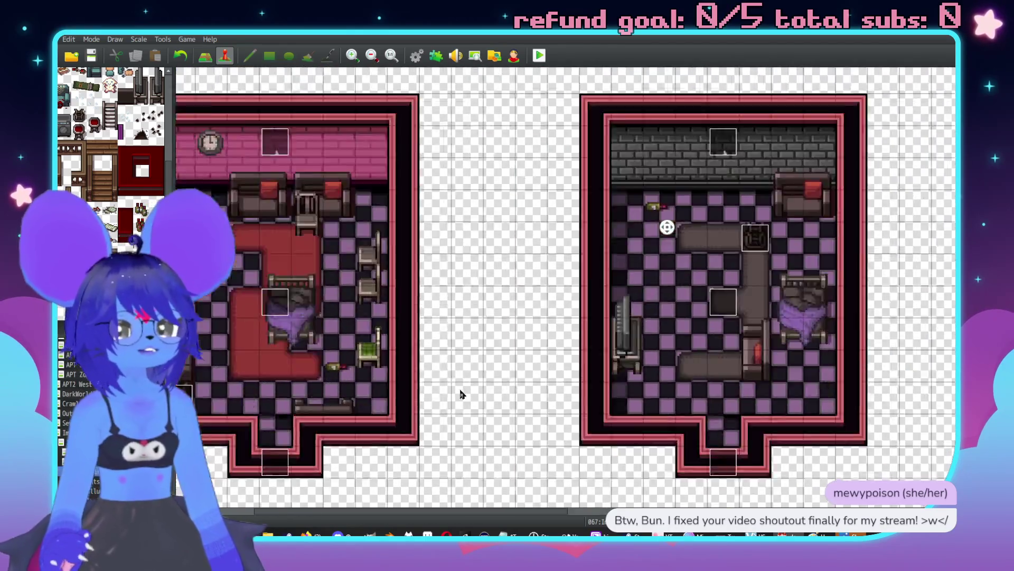
pyautogui.scroll(-3, 654, 287)
pyautogui.hscroll(4, 654, 287)
pyautogui.scroll(4, 719, 257)
pyautogui.hscroll(-5, 687, 317)
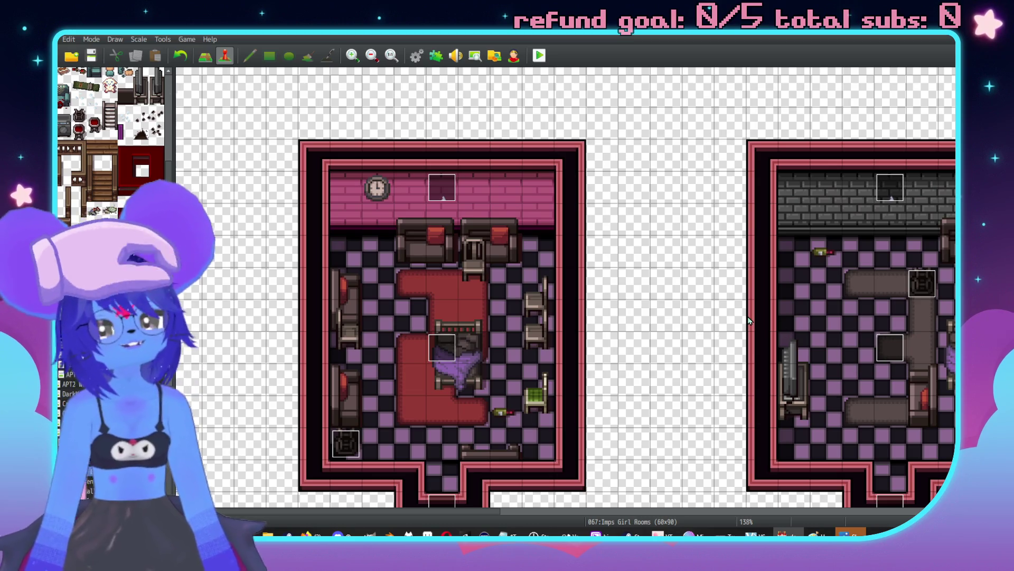
pyautogui.scroll(-10, 749, 320)
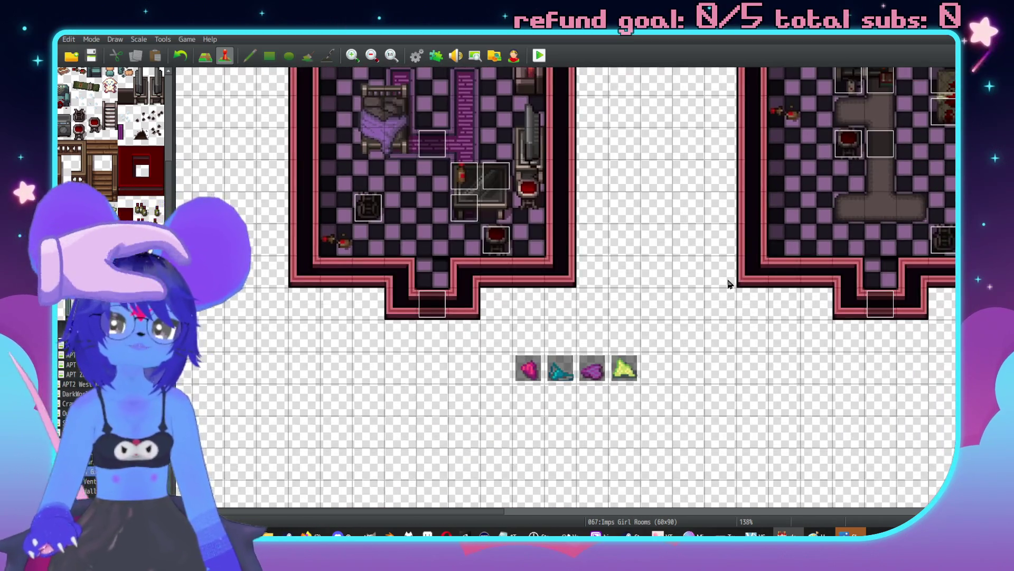
pyautogui.middleClick(656, 316)
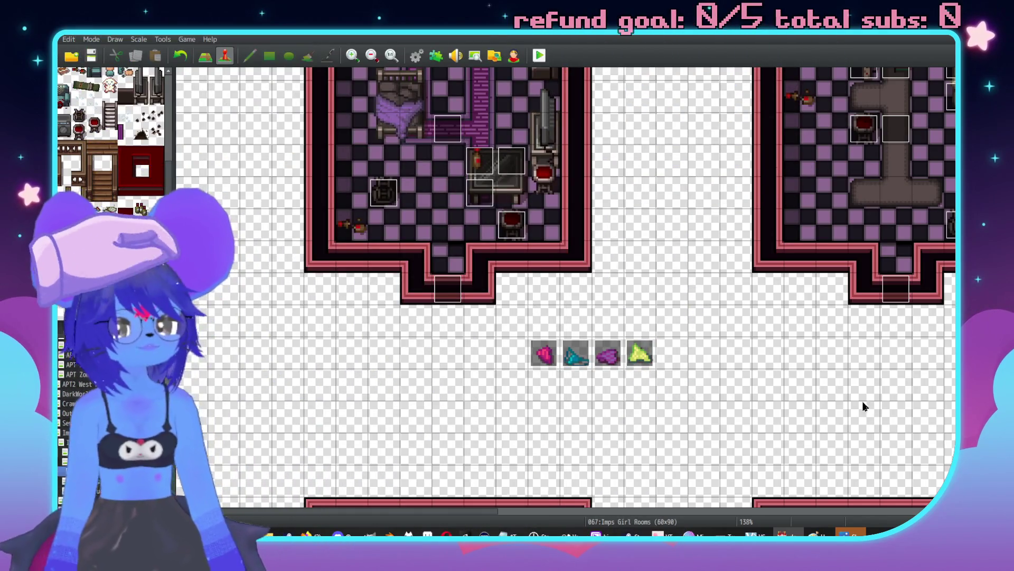
pyautogui.scroll(3, 661, 349)
pyautogui.scroll(1, 660, 351)
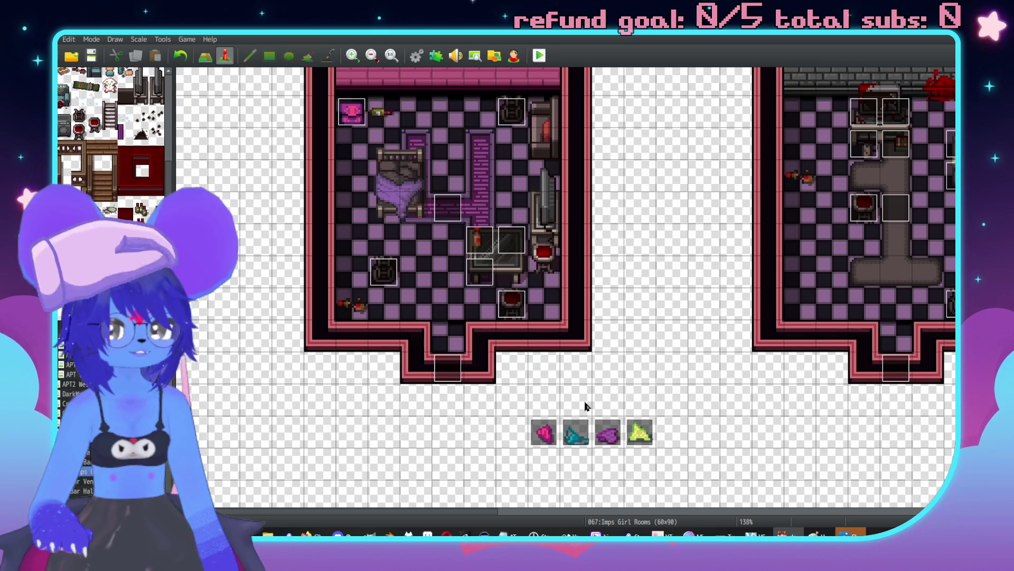
pyautogui.doubleClick(417, 239)
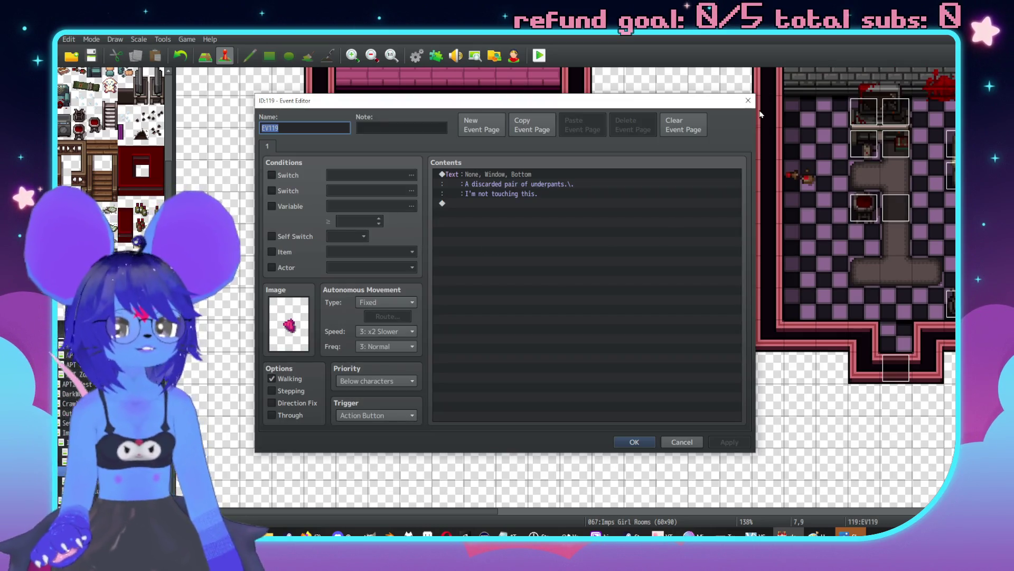
pyautogui.click(745, 104)
# Step: Copy the yellow underwear event and paste it into the grey room at tile 20,6
pyautogui.scroll(2, 749, 226)
pyautogui.hscroll(4, 750, 225)
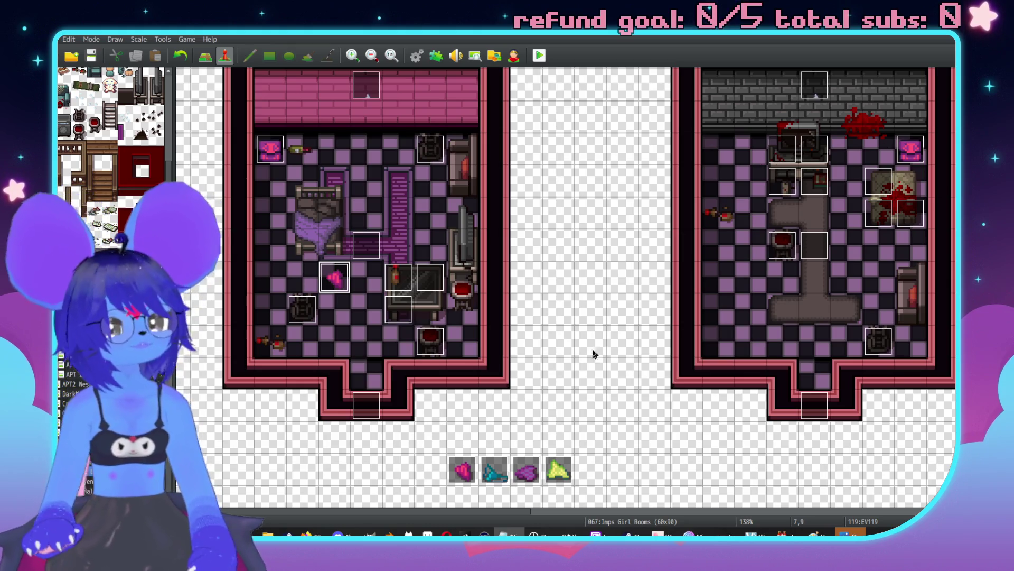
pyautogui.scroll(1, 451, 319)
pyautogui.hscroll(-1, 451, 318)
pyautogui.scroll(-3, 563, 343)
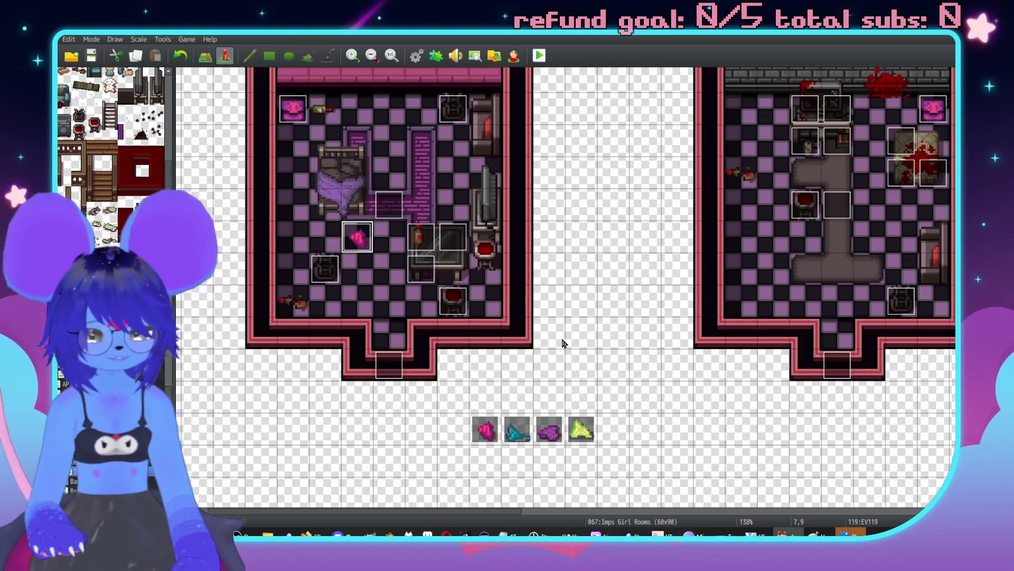
pyautogui.scroll(-5, 681, 407)
pyautogui.hscroll(5, 682, 407)
pyautogui.click(479, 346)
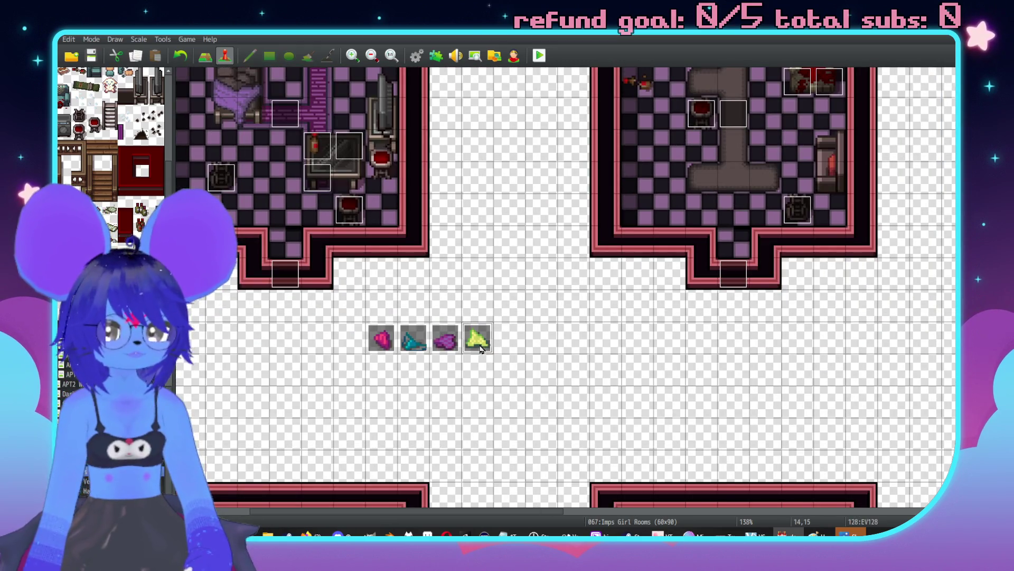
pyautogui.scroll(6, 552, 338)
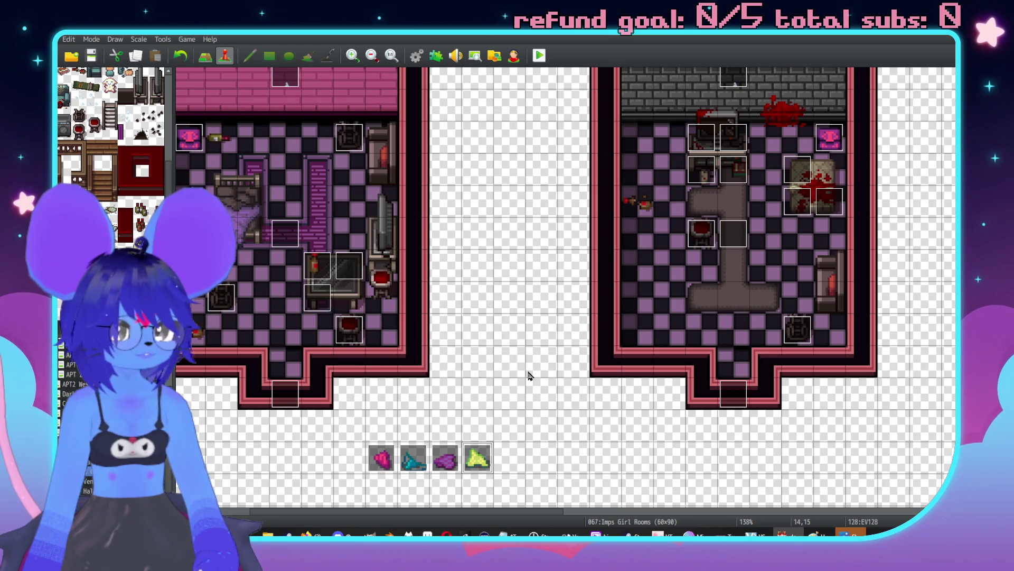
pyautogui.hscroll(3, 585, 344)
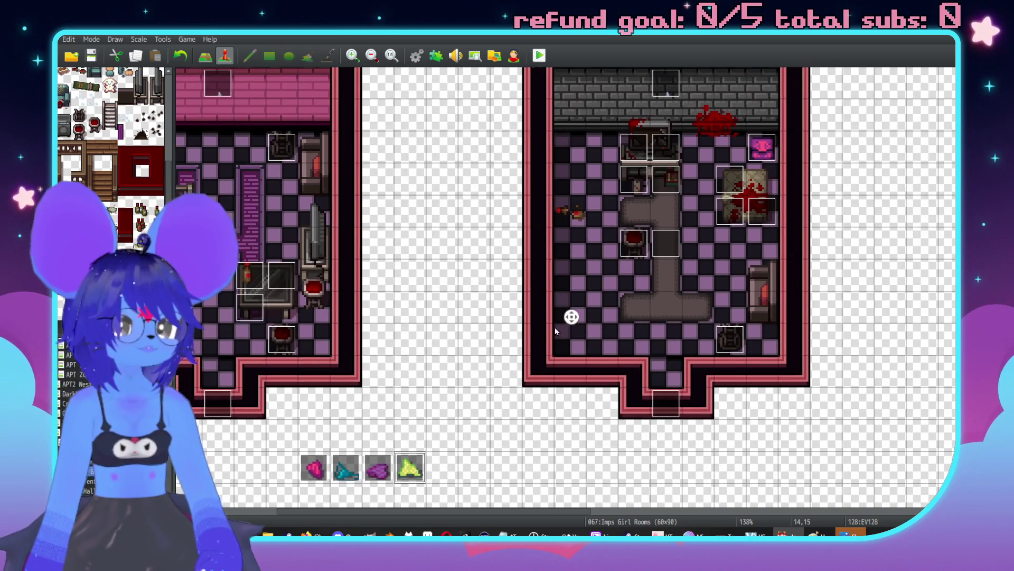
pyautogui.scroll(-1, 431, 464)
pyautogui.hscroll(-2, 430, 463)
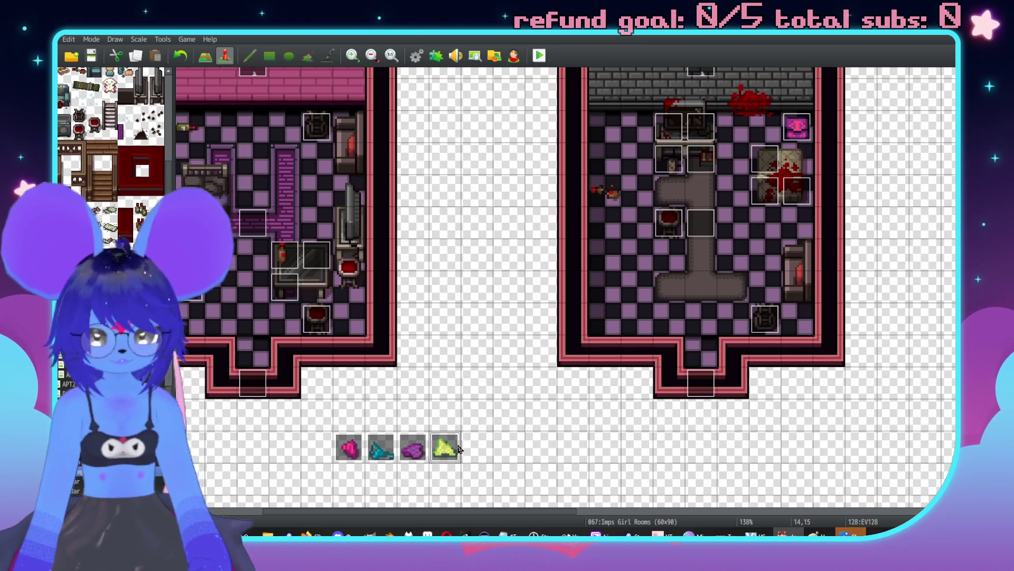
pyautogui.hotkey('ctrl', 'v')
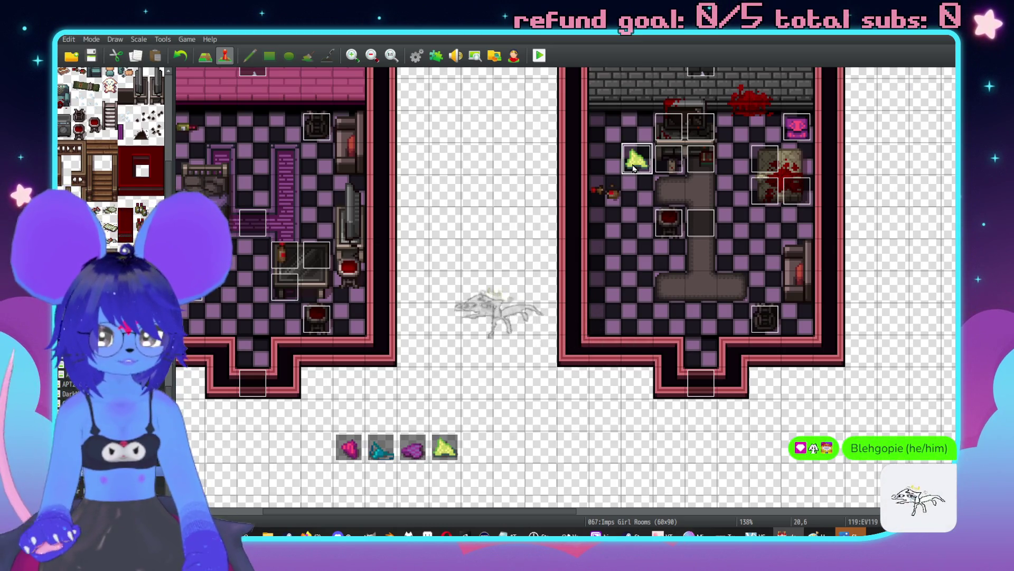
# Step: Try adding a variable condition to the pasted event, then discard the changes
pyautogui.doubleClick(637, 160)
pyautogui.click(272, 206)
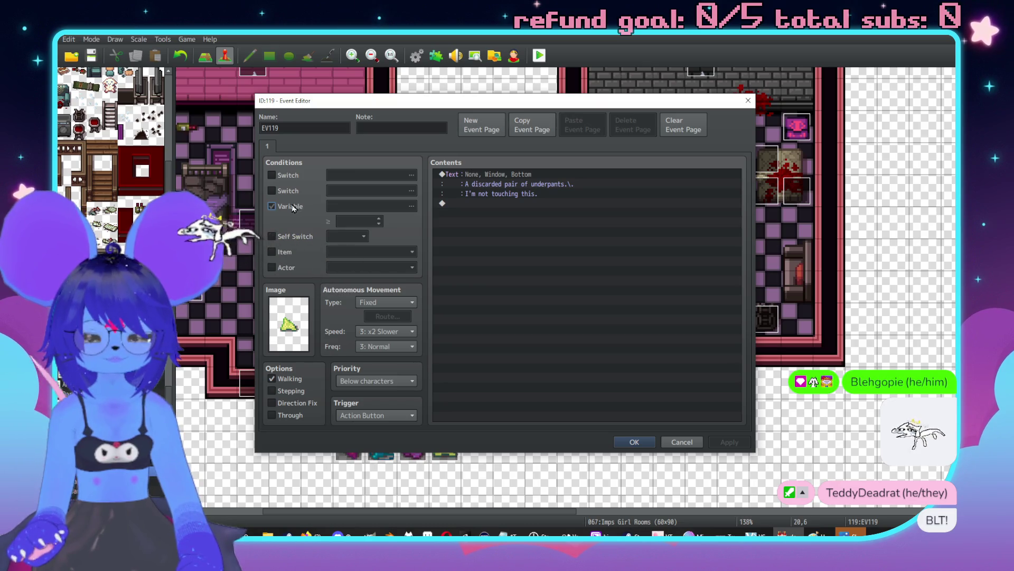
pyautogui.click(374, 207)
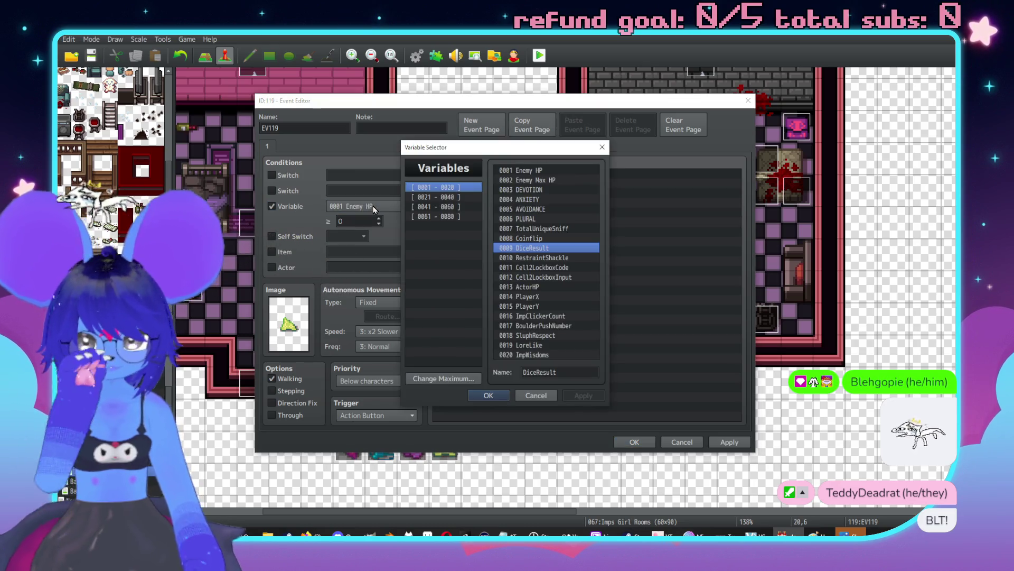
pyautogui.click(536, 395)
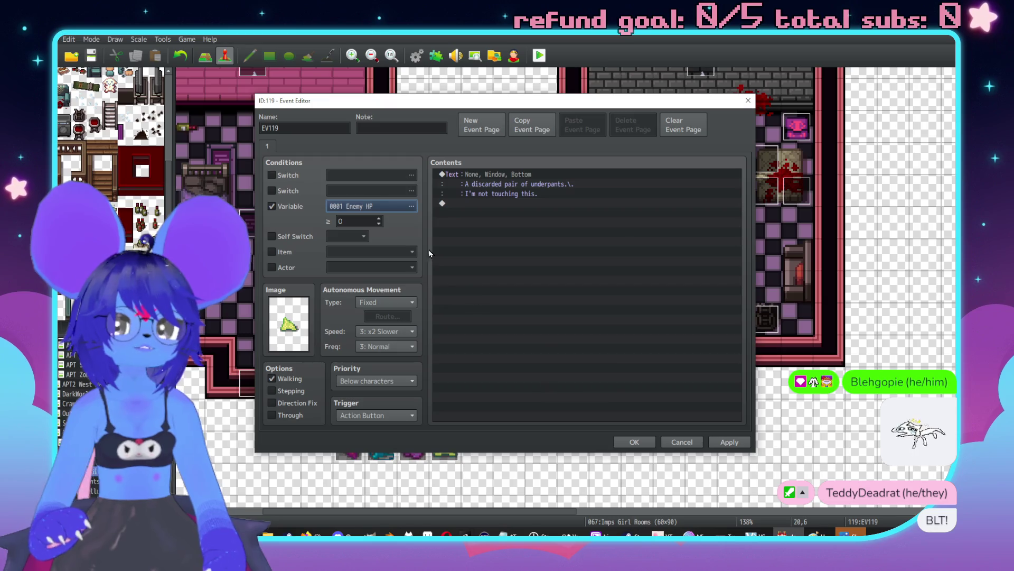
pyautogui.click(375, 209)
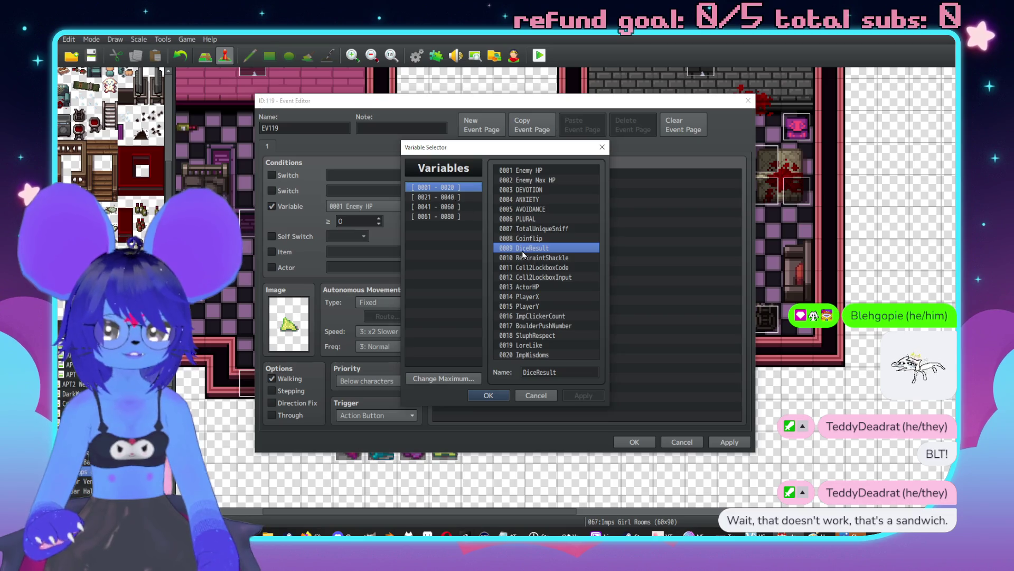
pyautogui.click(453, 197)
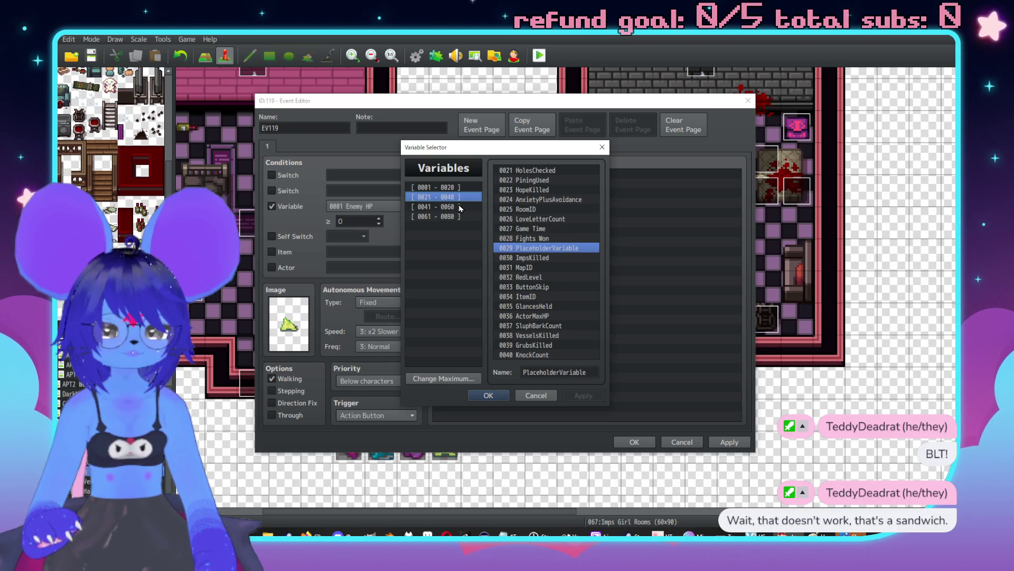
pyautogui.click(456, 207)
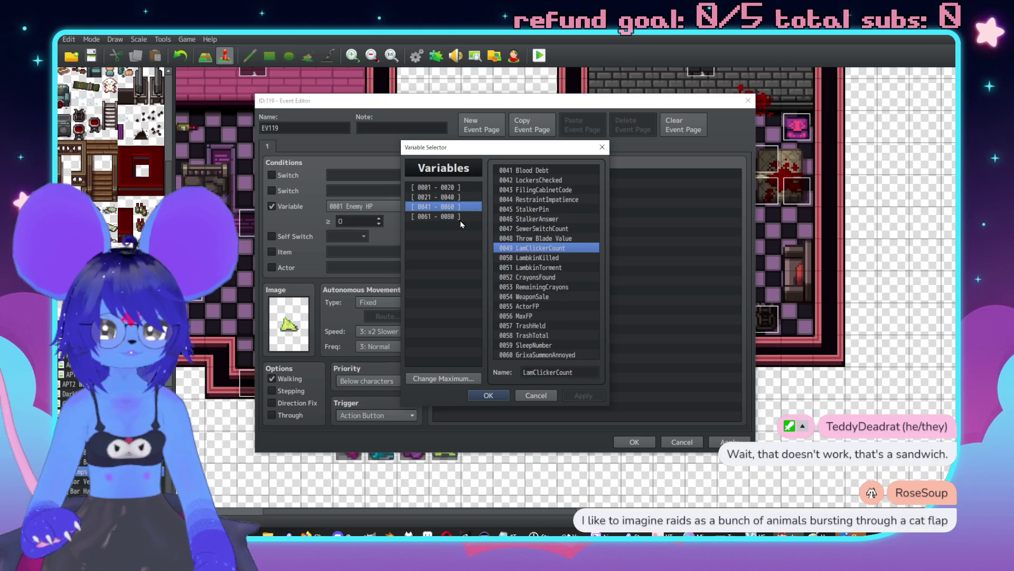
pyautogui.click(551, 396)
pyautogui.click(682, 442)
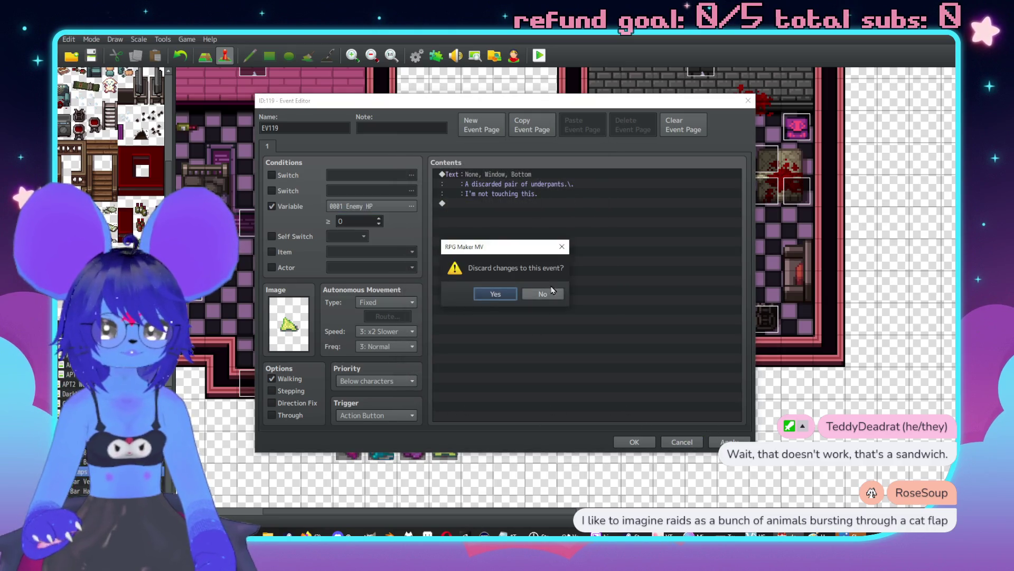
pyautogui.click(510, 297)
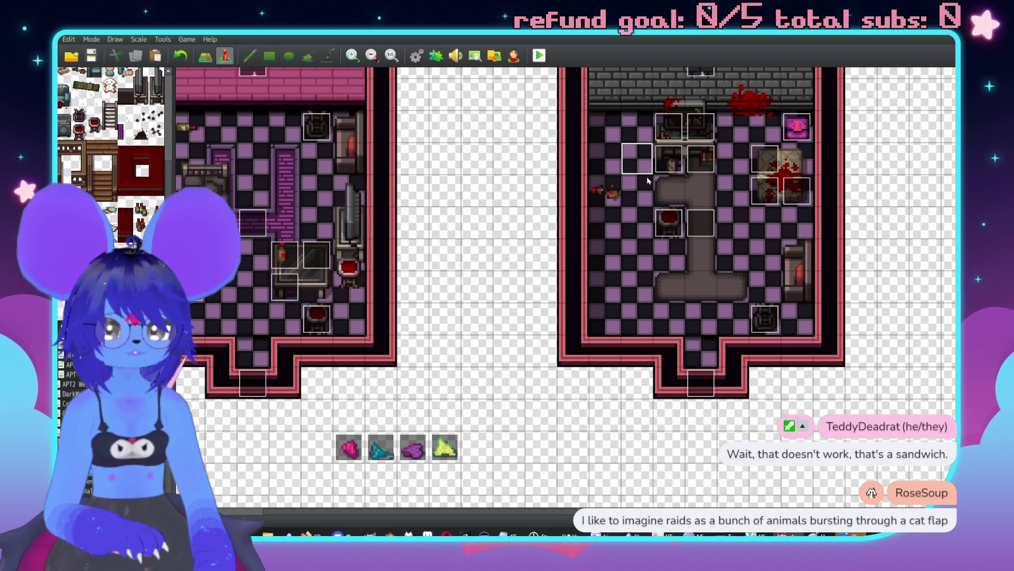
# Step: Make the pink underwear event conditional on variable 0067 PuzzleVariance04
pyautogui.scroll(-5, 647, 176)
pyautogui.doubleClick(488, 289)
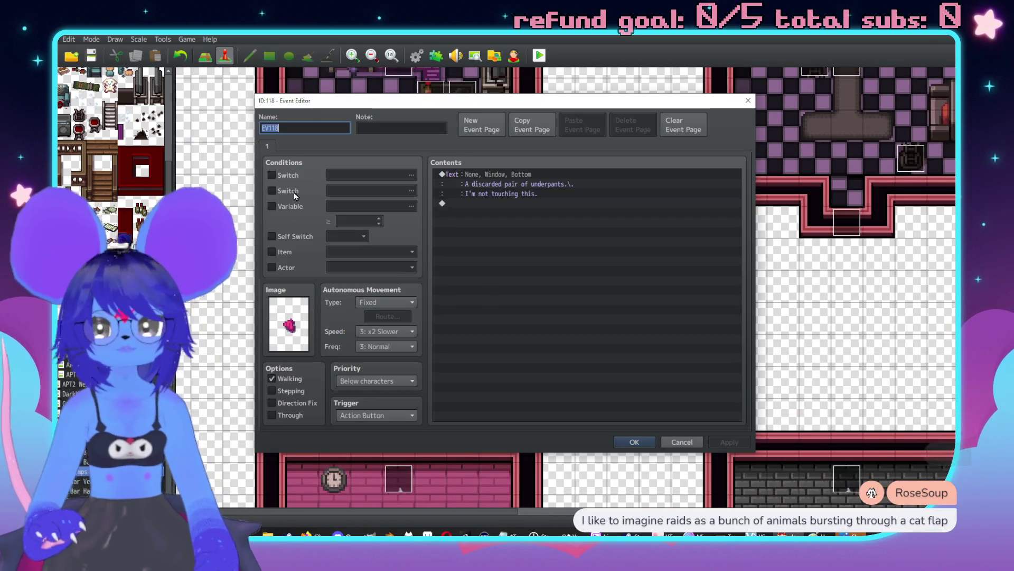
pyautogui.click(350, 208)
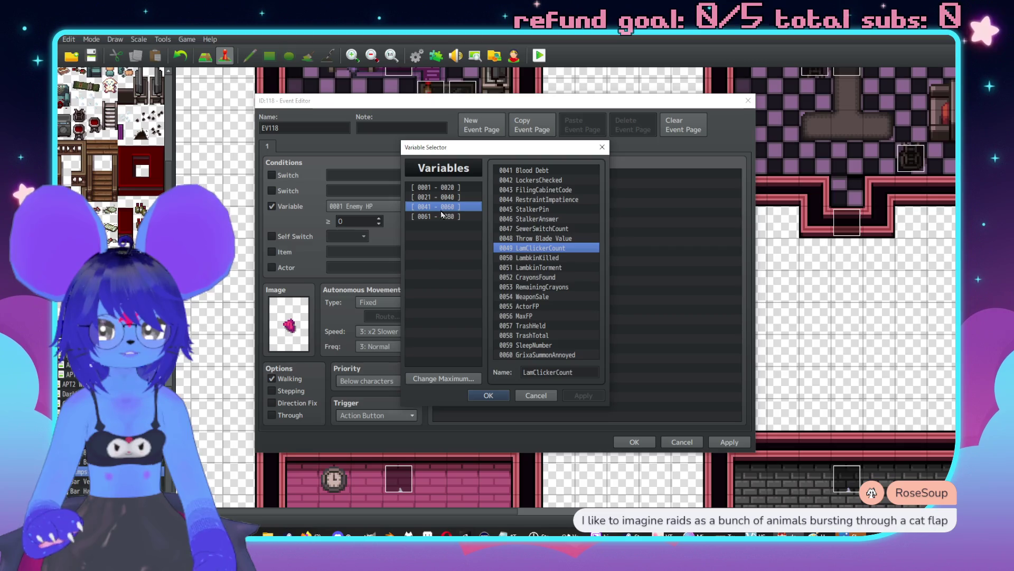
pyautogui.click(446, 217)
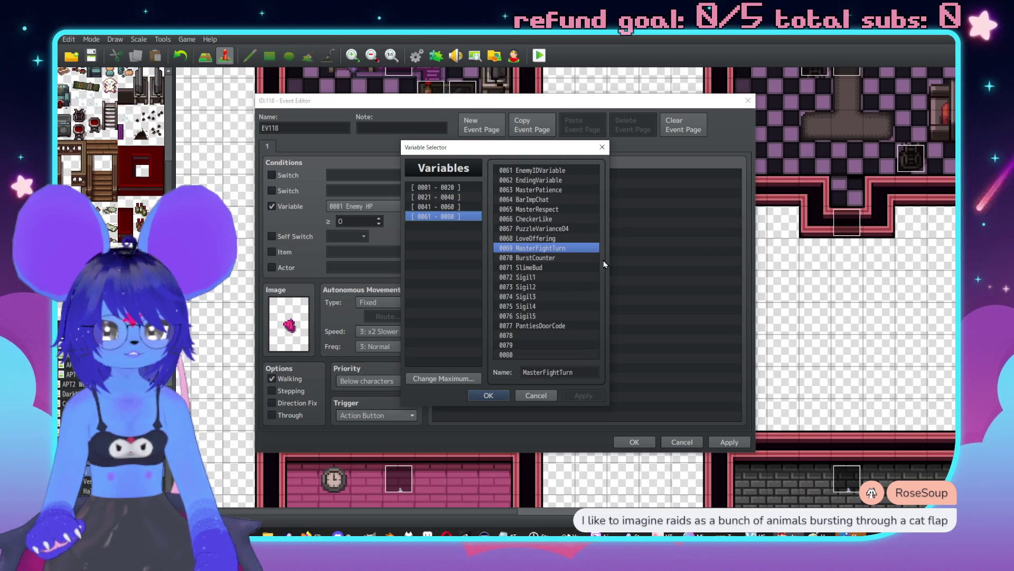
pyautogui.click(546, 220)
pyautogui.doubleClick(559, 228)
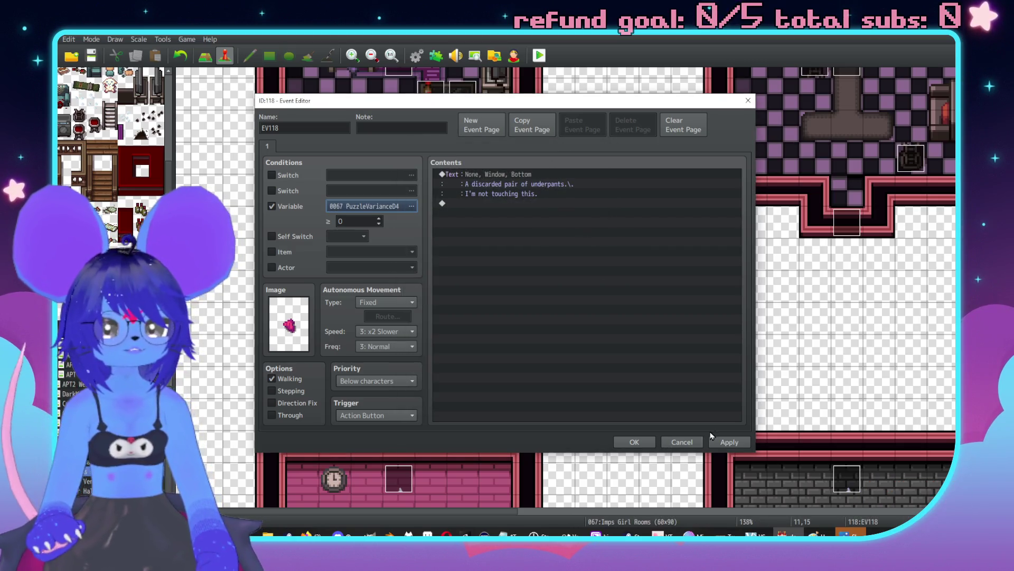
pyautogui.click(633, 441)
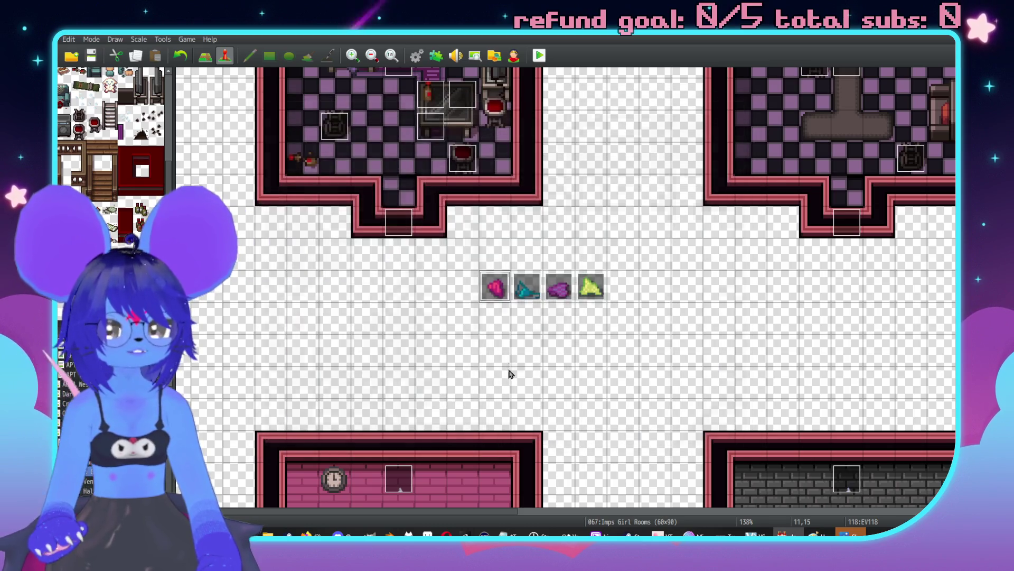
# Step: Add the same PuzzleVariance04 variable condition to the teal underwear event
pyautogui.doubleClick(525, 292)
pyautogui.click(290, 206)
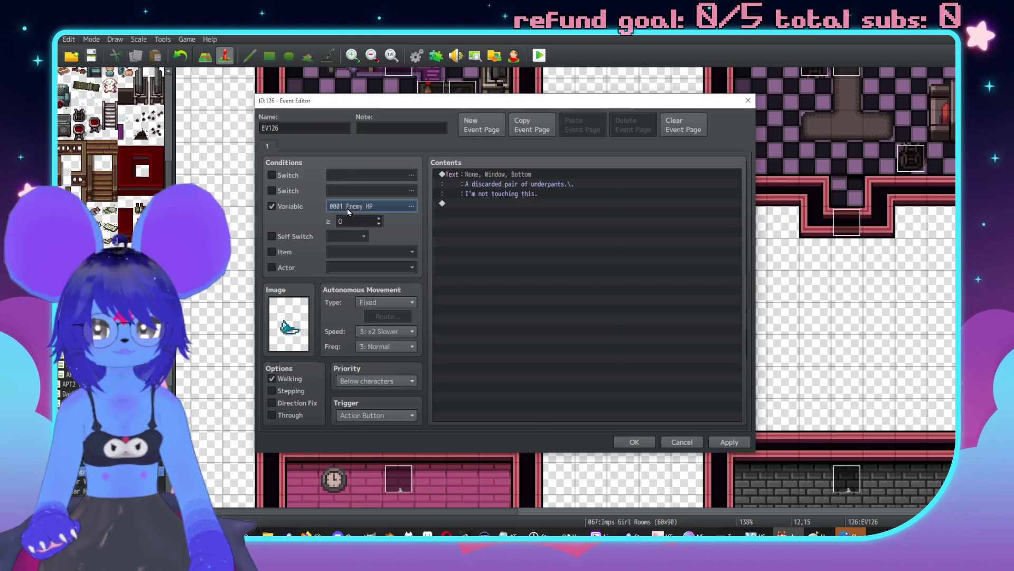
pyautogui.click(411, 206)
pyautogui.click(483, 392)
pyautogui.click(634, 441)
# Step: Give the purple underwear event the PuzzleVariance04 variable condition
pyautogui.doubleClick(557, 292)
pyautogui.click(274, 208)
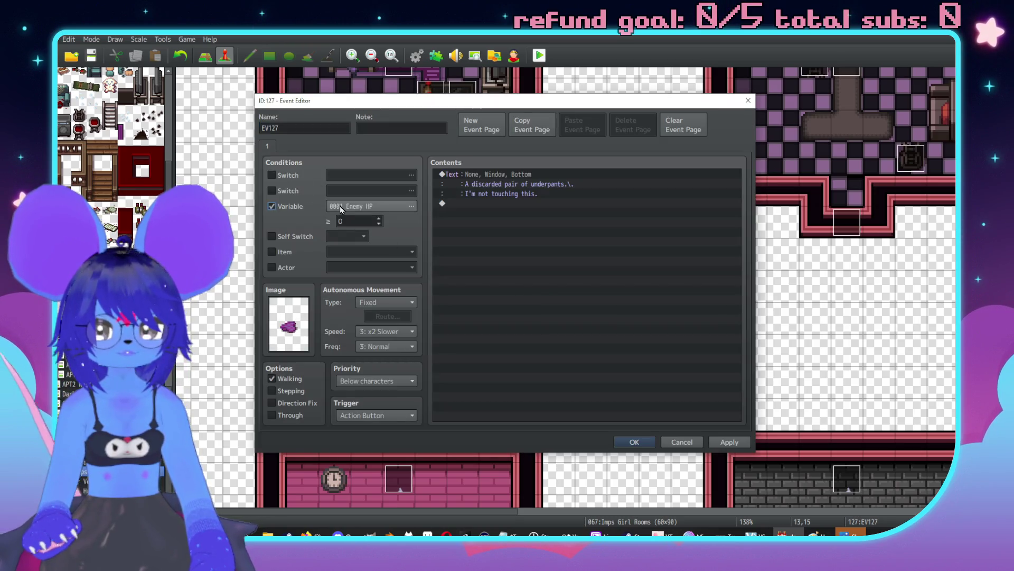
pyautogui.click(411, 206)
pyautogui.click(507, 396)
pyautogui.click(720, 439)
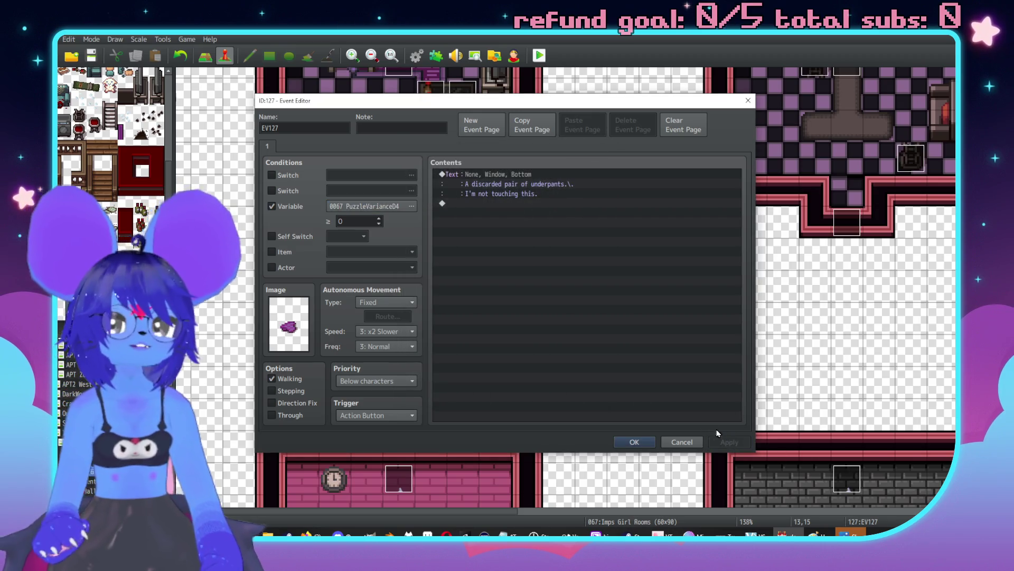
pyautogui.click(634, 442)
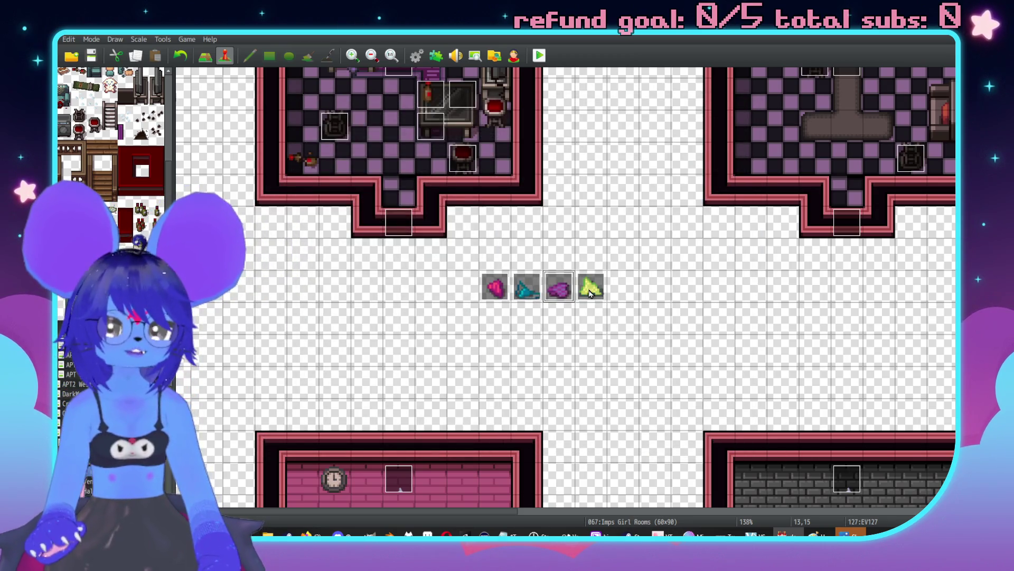
# Step: Give the yellow underwear event the PuzzleVariance04 variable condition
pyautogui.doubleClick(590, 293)
pyautogui.click(271, 206)
pyautogui.click(411, 206)
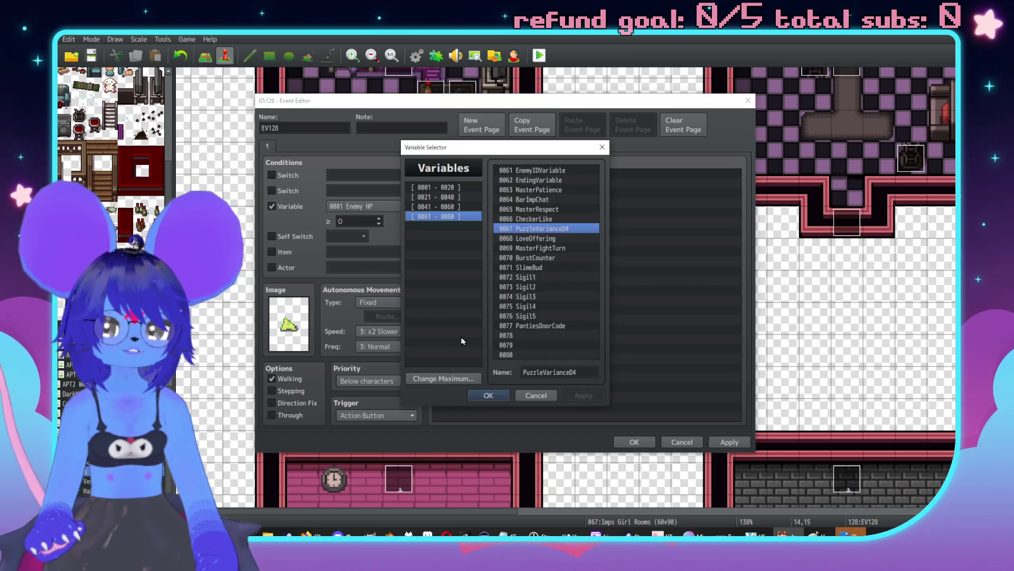
pyautogui.click(487, 397)
pyautogui.click(730, 442)
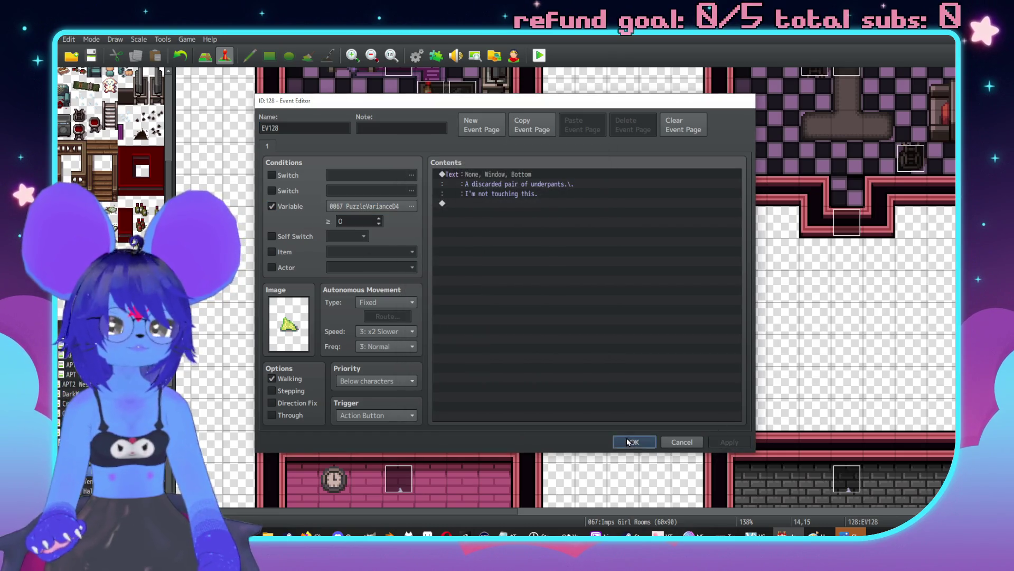
pyautogui.click(629, 441)
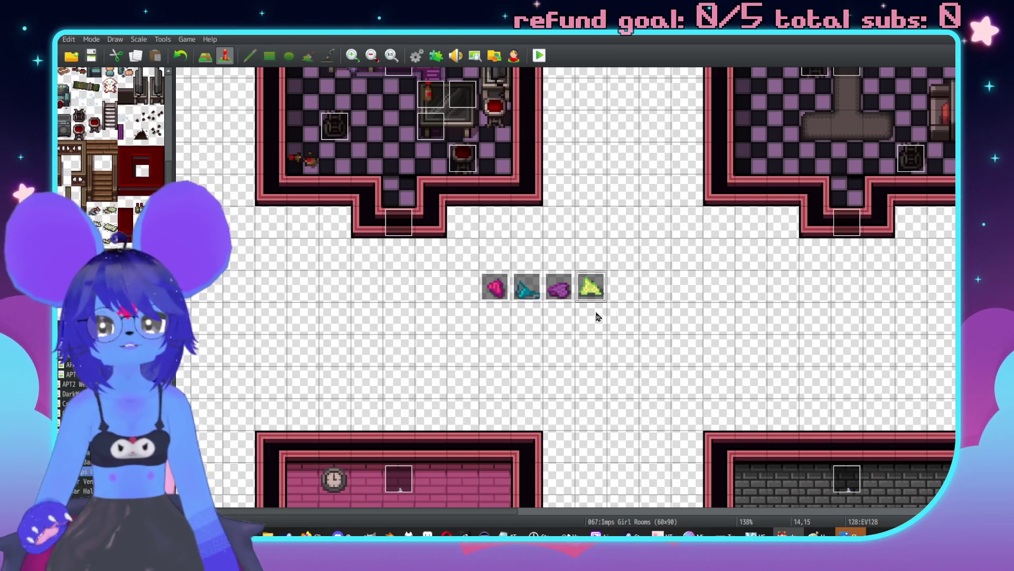
pyautogui.scroll(5, 597, 316)
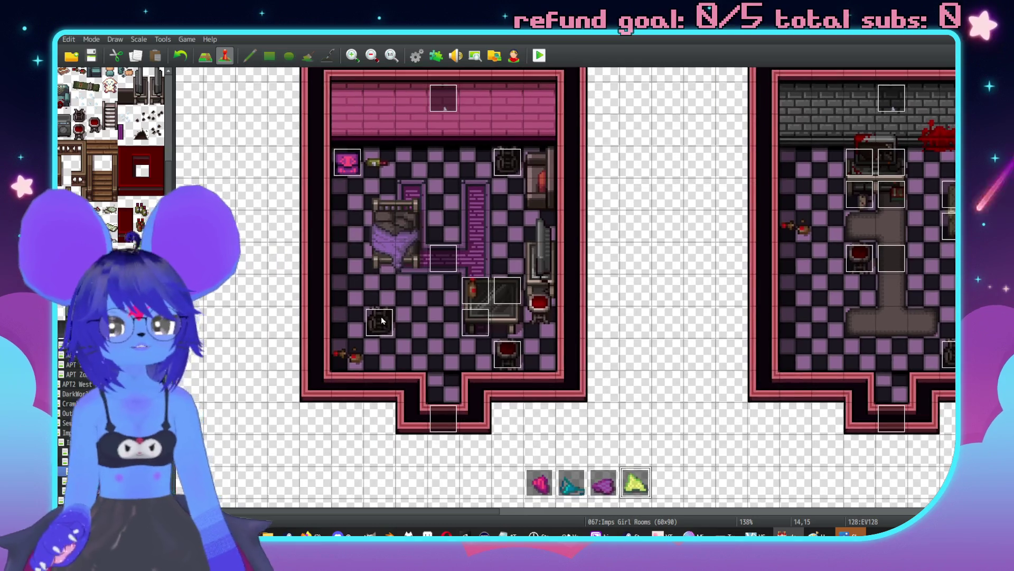
# Step: Enable Through on the first two Lightsource events so the player can walk through them
pyautogui.doubleClick(381, 321)
pyautogui.click(283, 417)
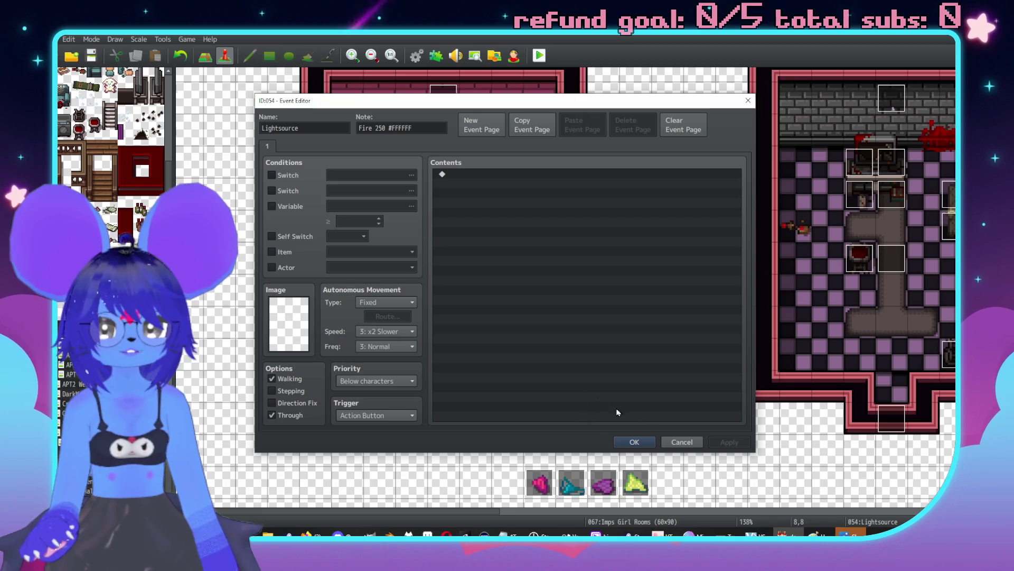
pyautogui.click(635, 442)
pyautogui.hscroll(5, 724, 264)
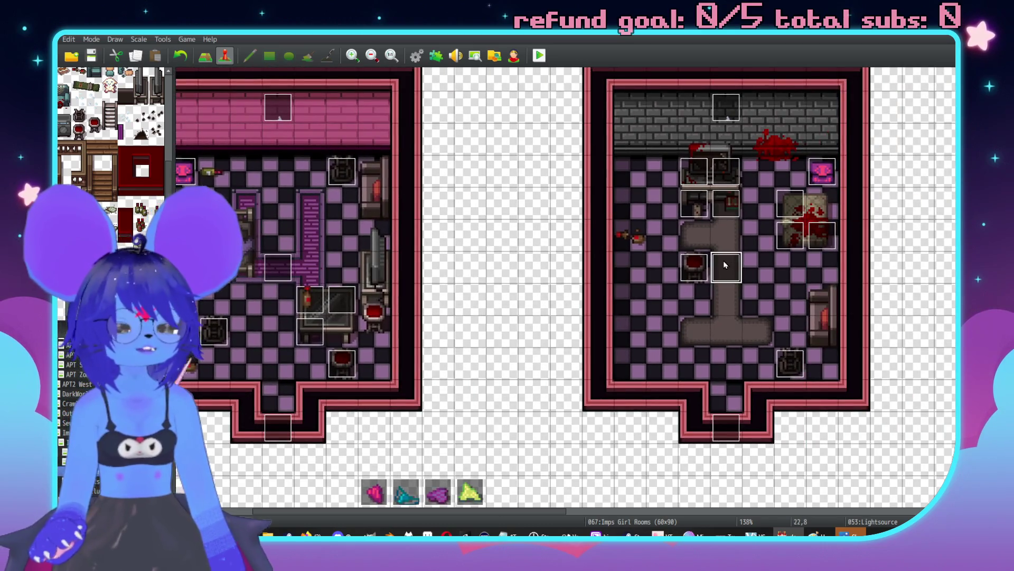
pyautogui.doubleClick(724, 264)
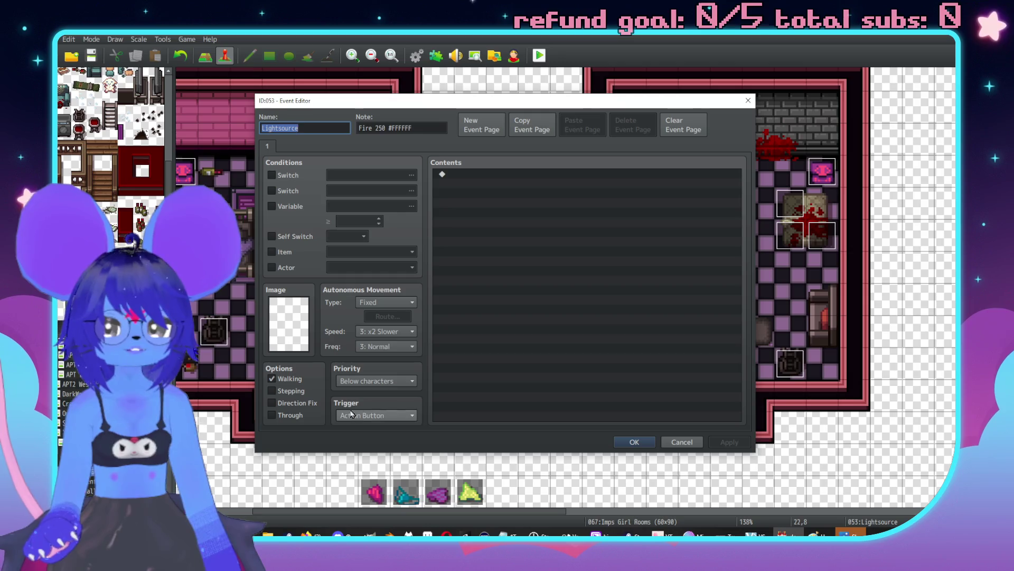
pyautogui.click(272, 415)
pyautogui.click(634, 441)
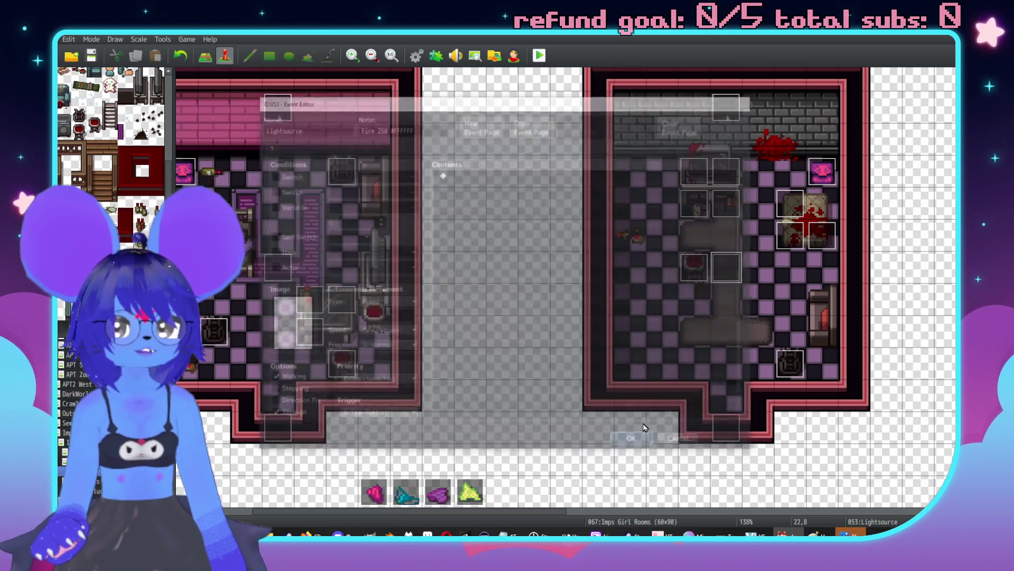
pyautogui.scroll(-5, 641, 409)
pyautogui.scroll(5, 703, 317)
# Step: Enable Through on the two remaining Lightsource events, including the left room's
pyautogui.hotkey('ctrl', 'v')
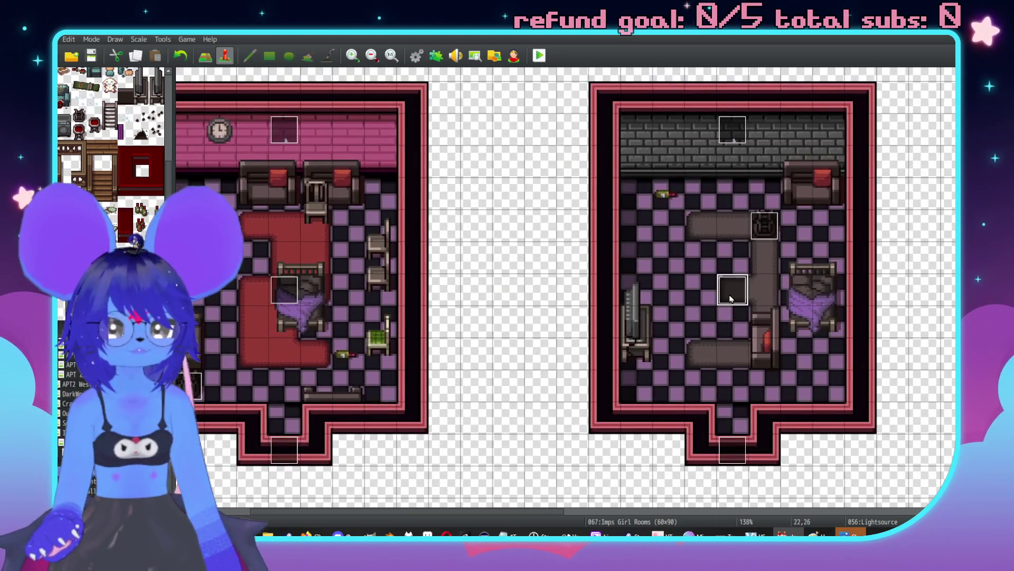
pyautogui.doubleClick(703, 317)
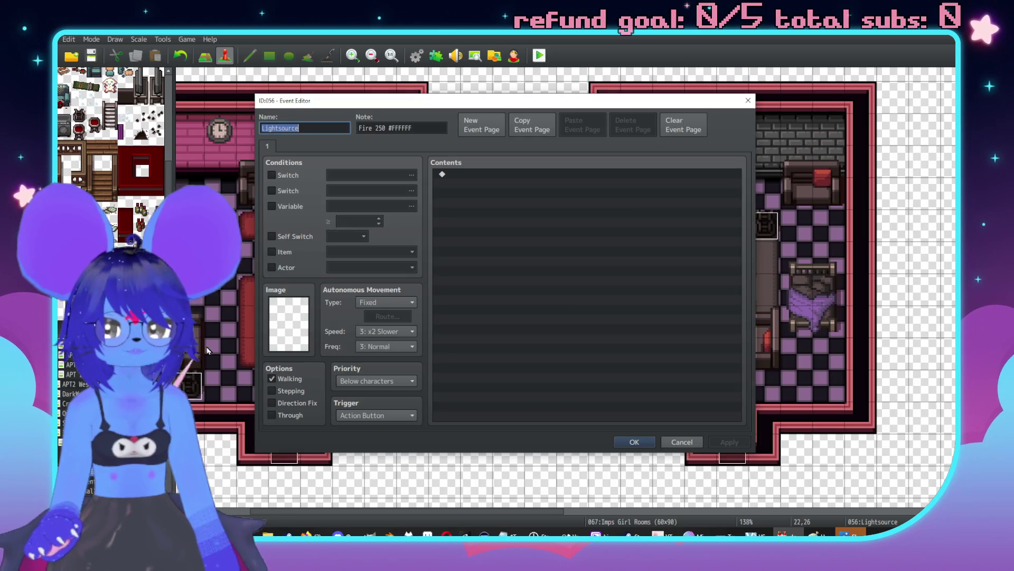
pyautogui.click(306, 416)
pyautogui.click(634, 442)
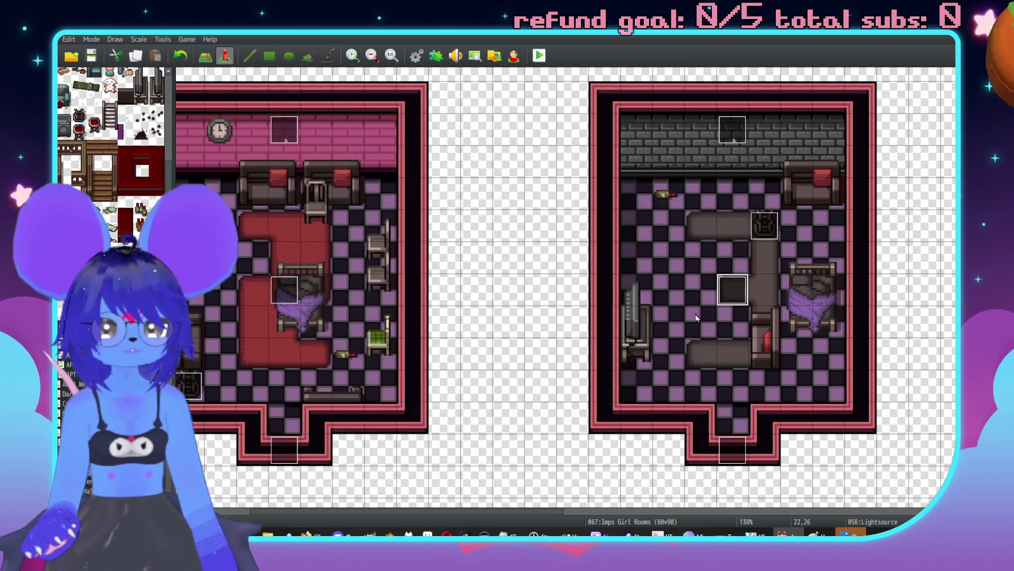
pyautogui.hscroll(-5, 370, 317)
pyautogui.doubleClick(289, 360)
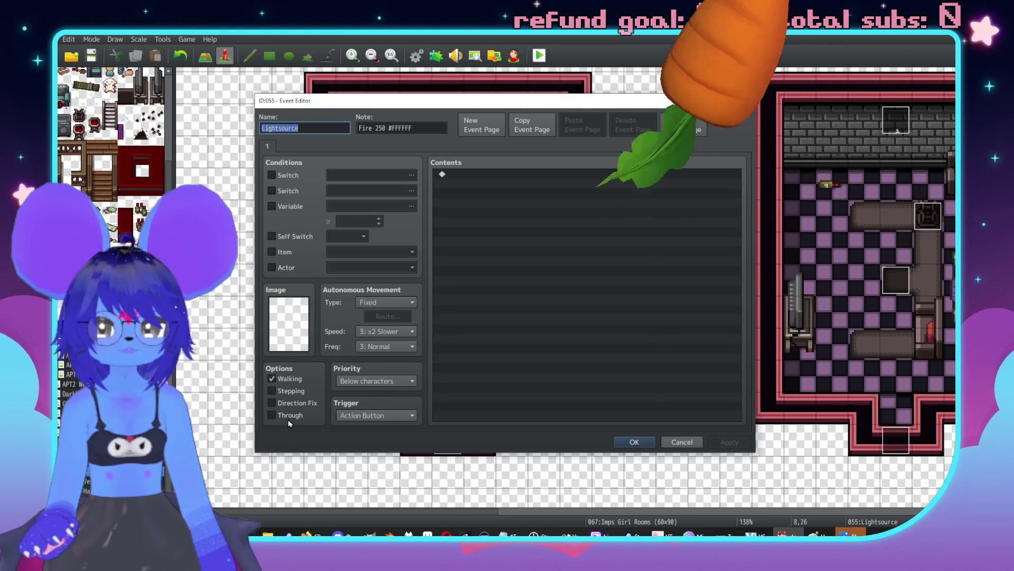
pyautogui.click(272, 415)
pyautogui.press('Return')
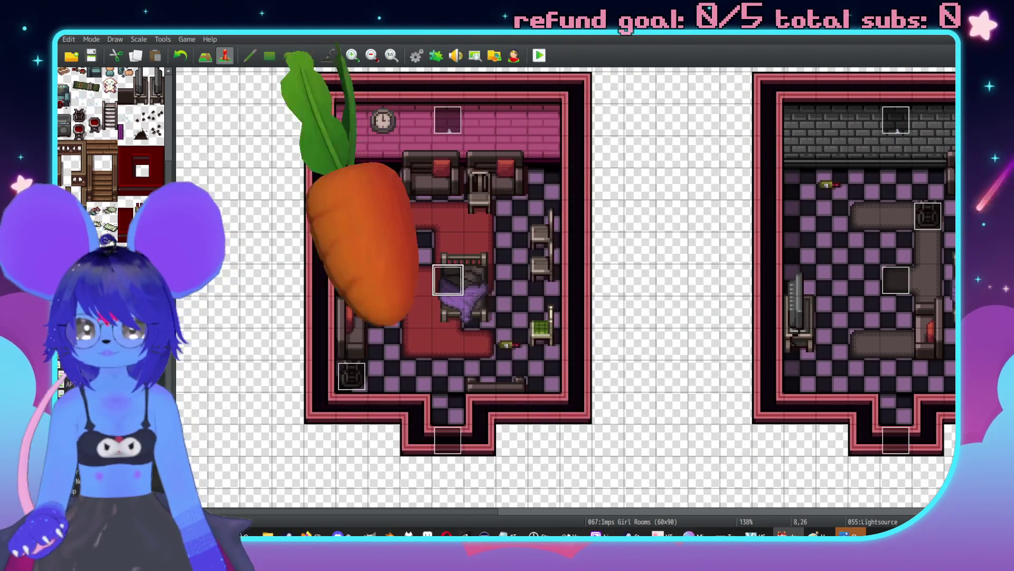
# Step: Switch to the Debug Restroom map and inspect three Fairy Stopper events without changing them
pyautogui.click(71, 362)
pyautogui.hscroll(10, 582, 270)
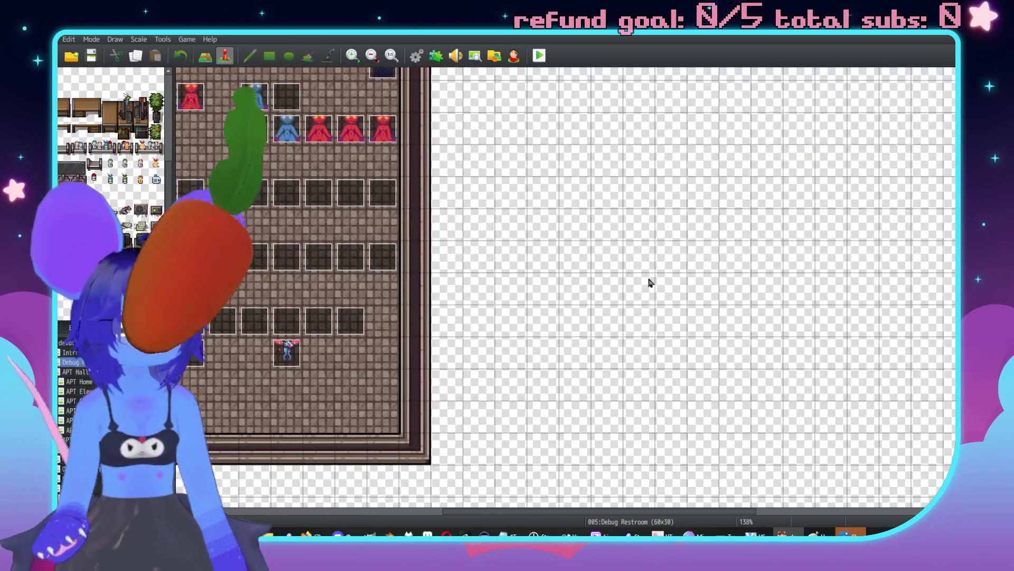
pyautogui.doubleClick(360, 323)
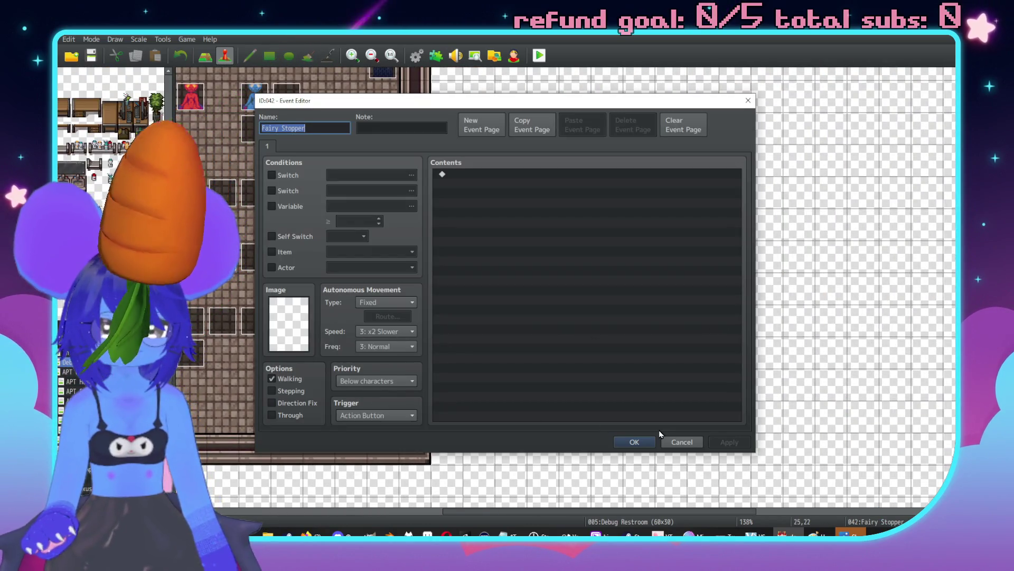
pyautogui.click(681, 442)
pyautogui.hscroll(-5, 555, 307)
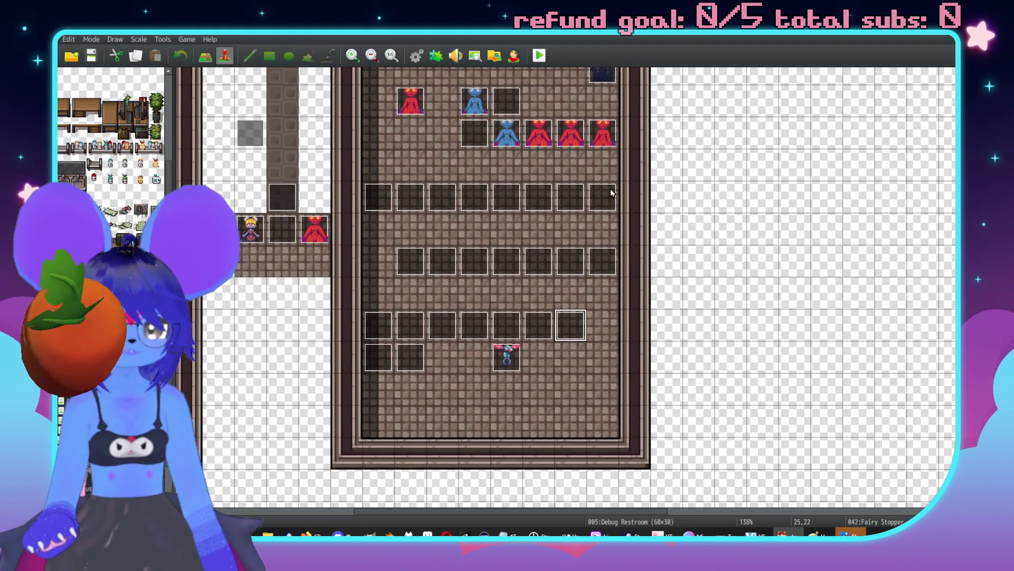
pyautogui.doubleClick(611, 193)
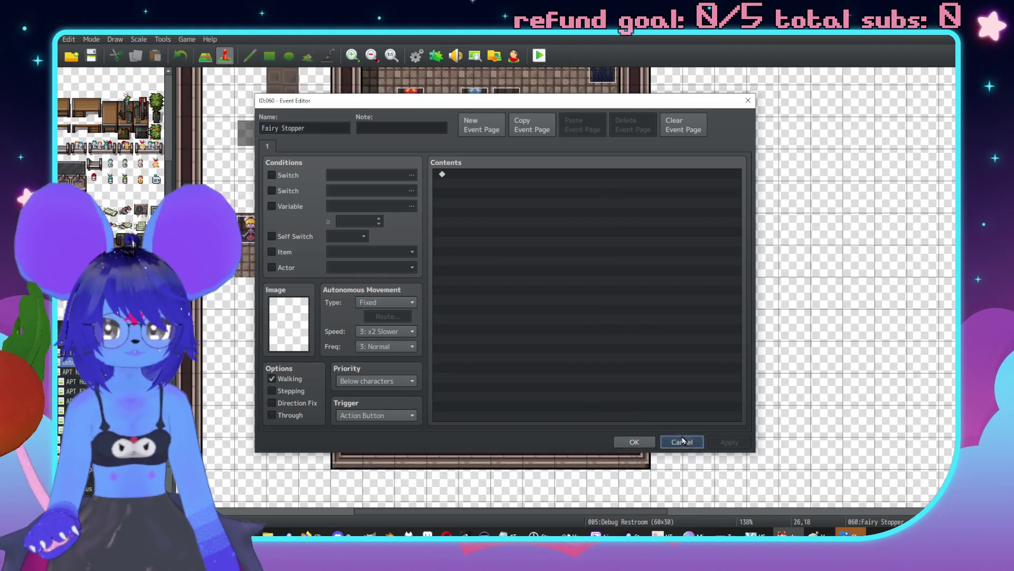
pyautogui.click(682, 442)
pyautogui.doubleClick(388, 210)
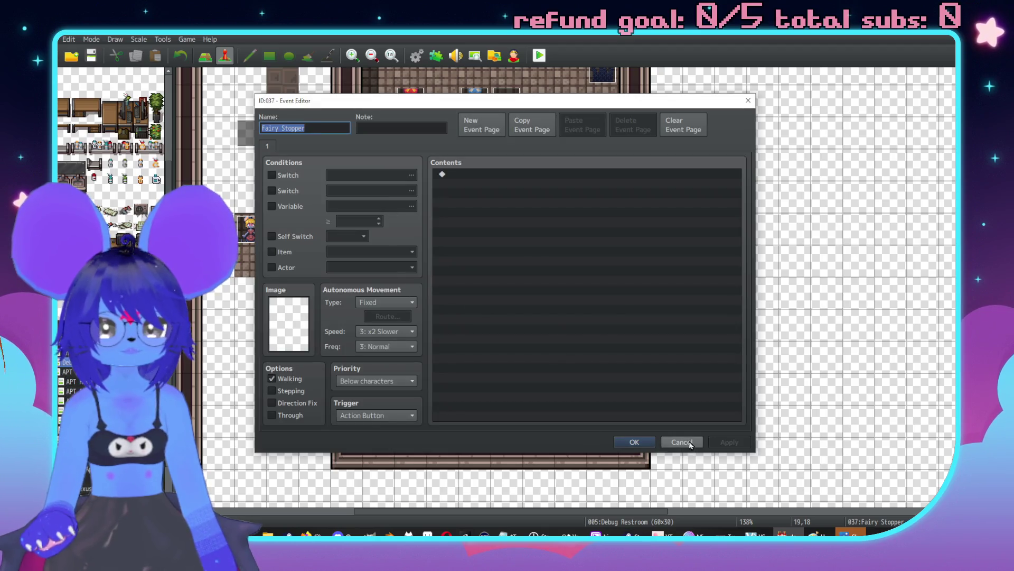
pyautogui.click(689, 443)
# Step: Enable Through on one Fairy Stopper event, apply it, and start a playtest
pyautogui.doubleClick(606, 200)
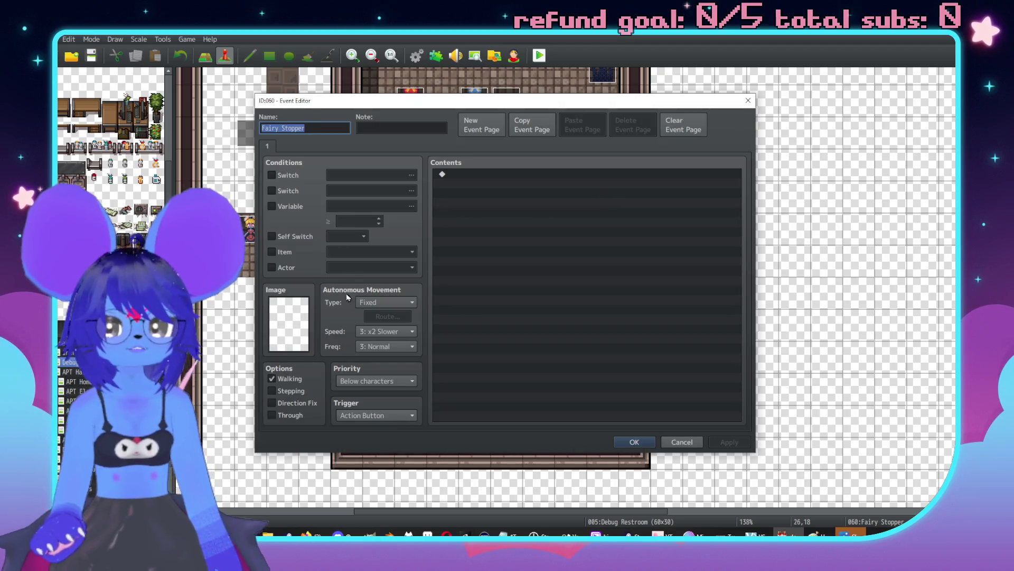
pyautogui.click(285, 415)
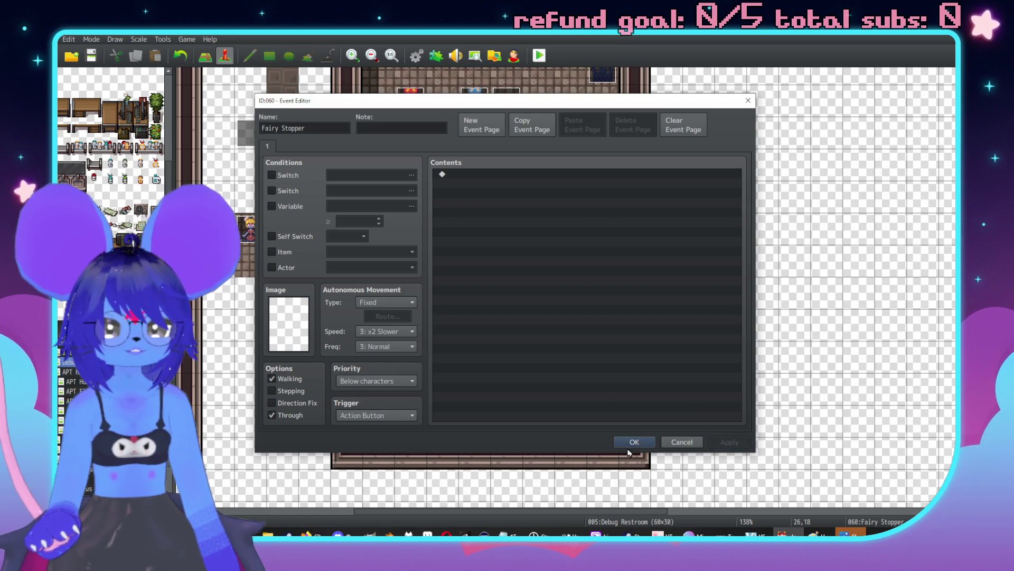
pyautogui.click(631, 444)
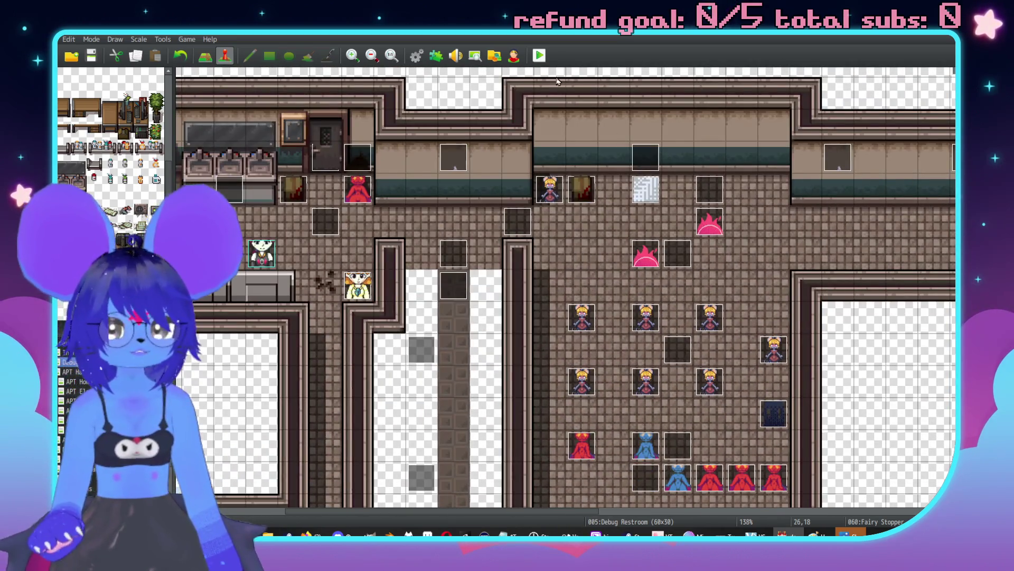
pyautogui.click(540, 56)
# Step: Save the project, continue the saved game, play until a battle starts, then close the game
pyautogui.click(477, 283)
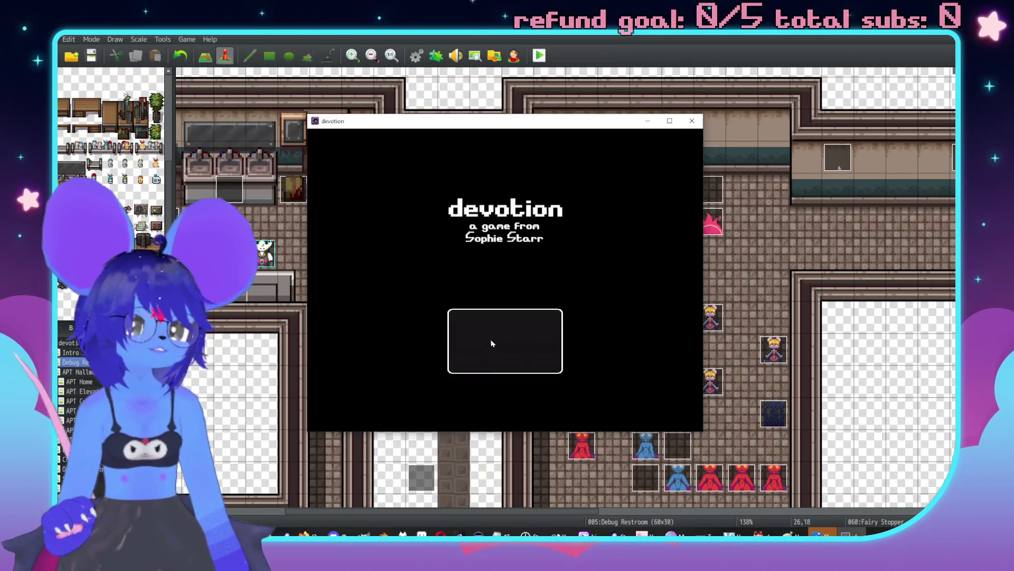
pyautogui.press('Return')
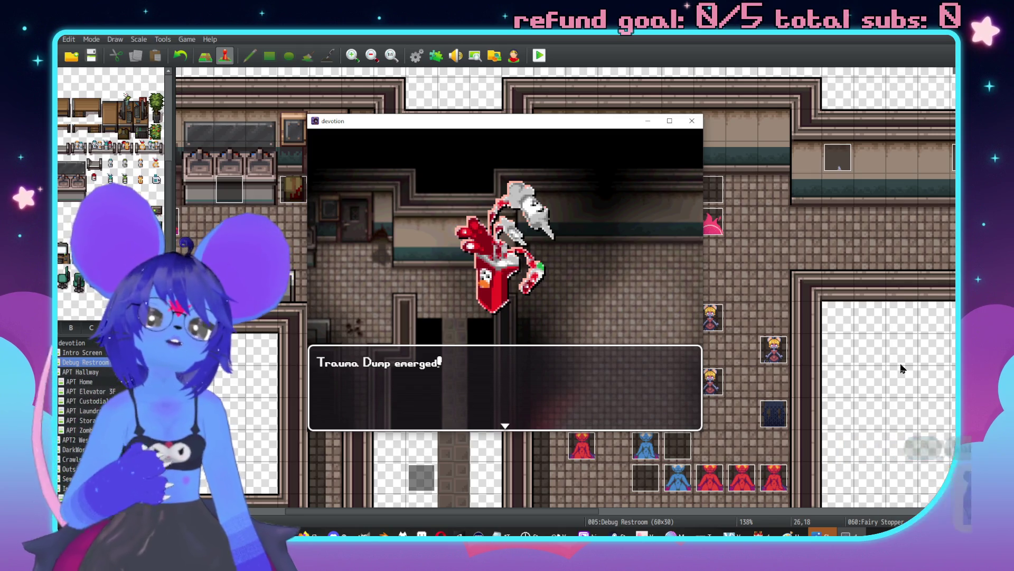
pyautogui.click(692, 122)
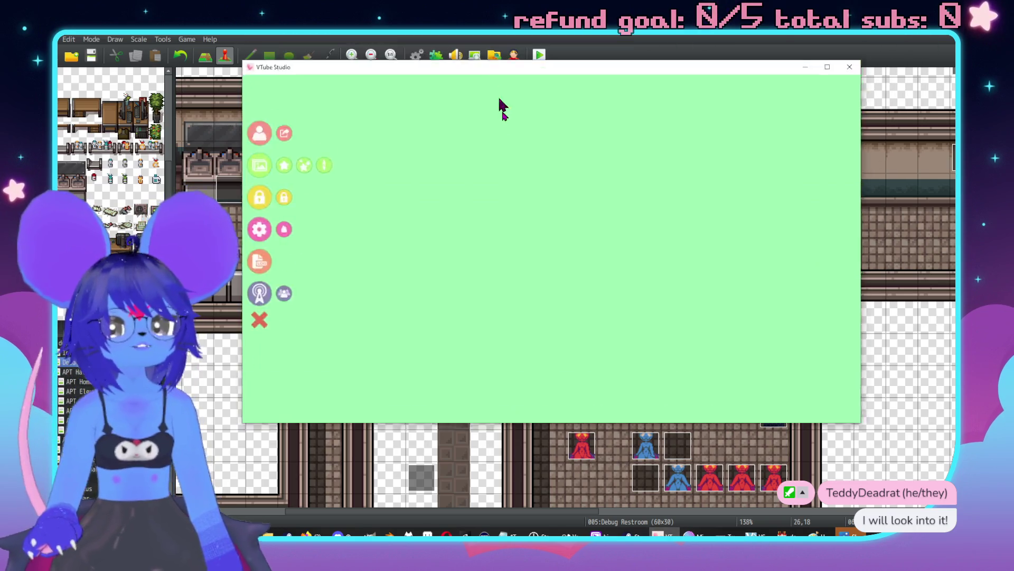
# Step: Drag the VTube Studio window into place over the RPG Maker editor
pyautogui.moveTo(502, 106)
pyautogui.mouseDown()
pyautogui.moveTo(532, 176)
pyautogui.moveTo(539, 113)
pyautogui.moveTo(528, 128)
pyautogui.mouseUp()
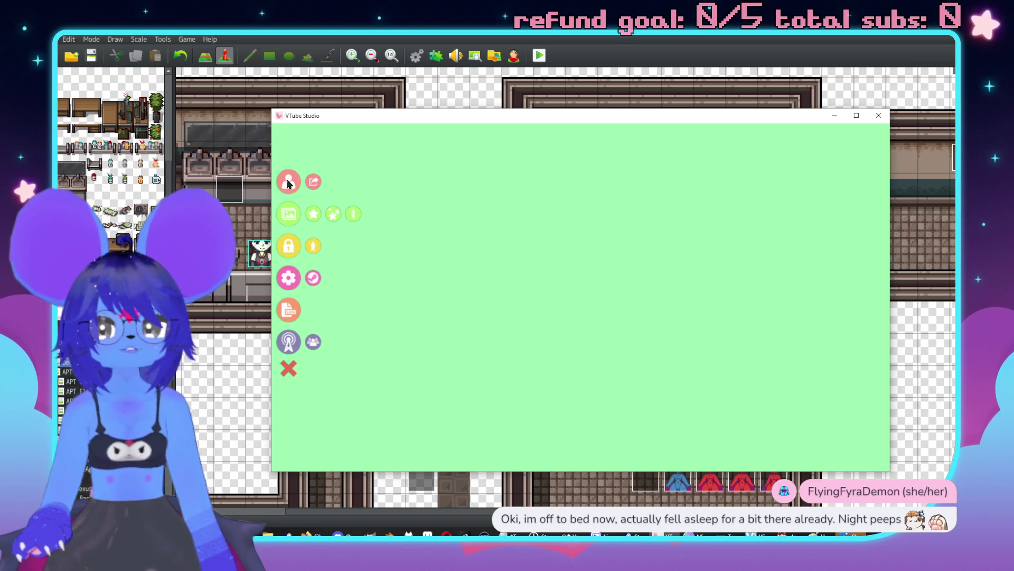
# Step: Open VTube Studio's settings and go to the Hotkey Settings tab
pyautogui.click(290, 280)
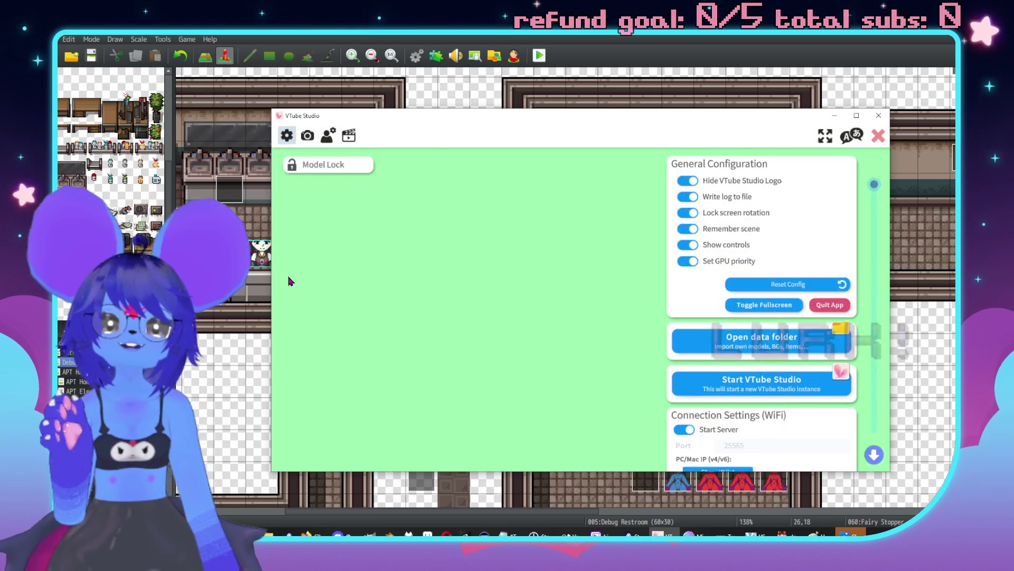
pyautogui.click(307, 135)
pyautogui.scroll(-1, 726, 323)
pyautogui.scroll(-15, 729, 319)
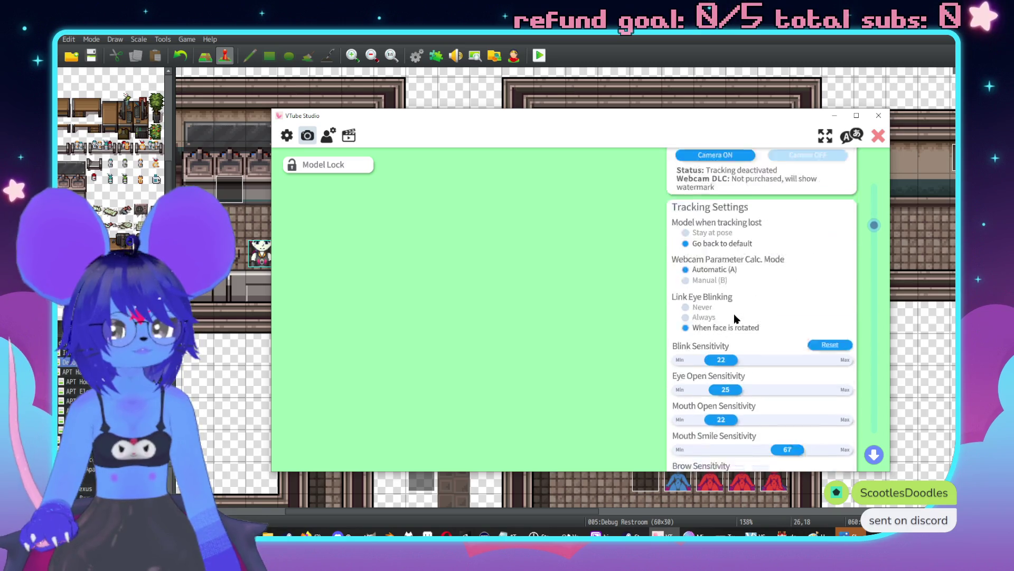
pyautogui.scroll(-10, 745, 301)
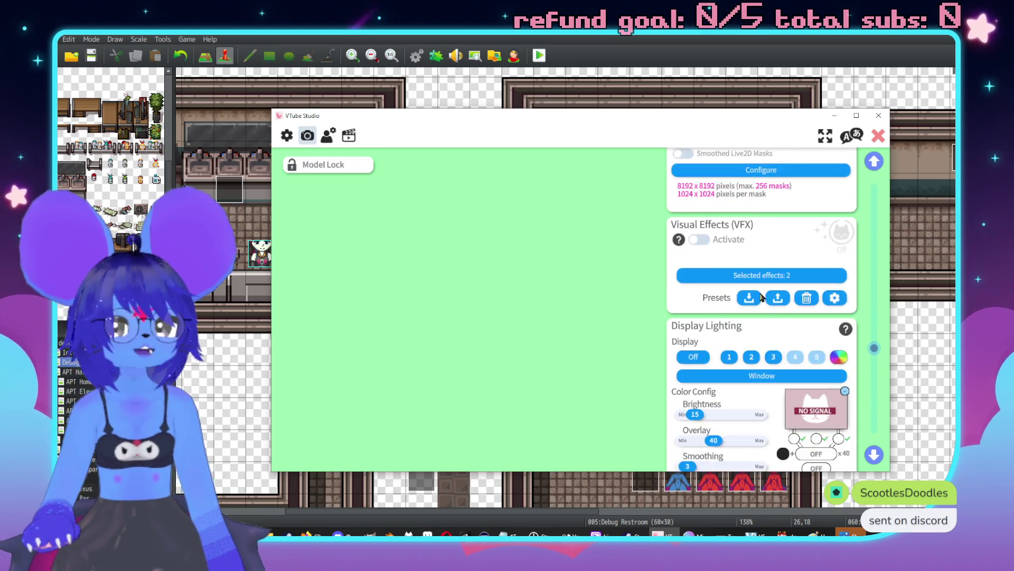
pyautogui.click(350, 137)
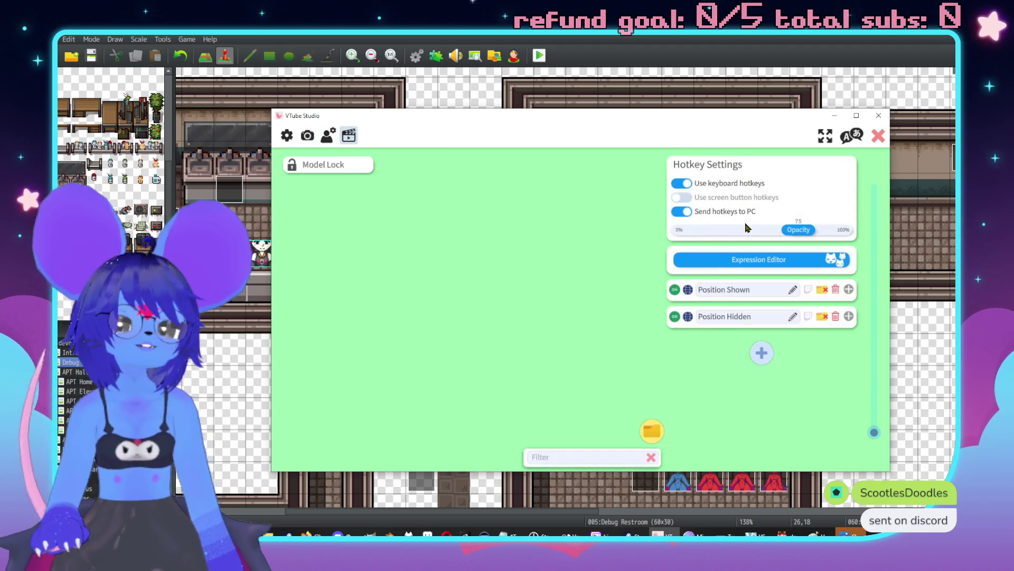
# Step: Create a Camera 1 hotkey with action Move Model on N1, then add another blank hotkey
pyautogui.click(761, 353)
pyautogui.scroll(-2, 681, 321)
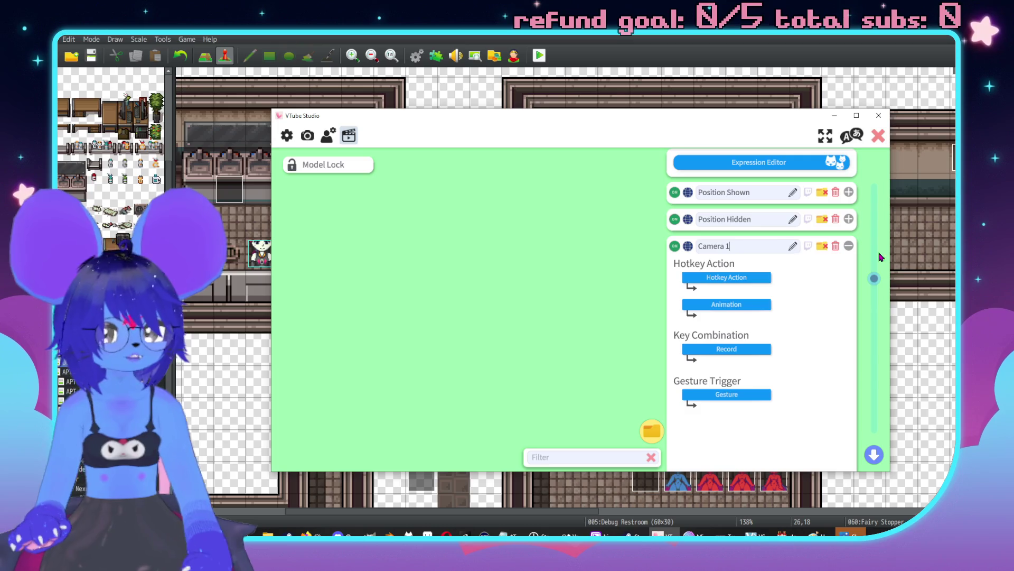
pyautogui.click(744, 282)
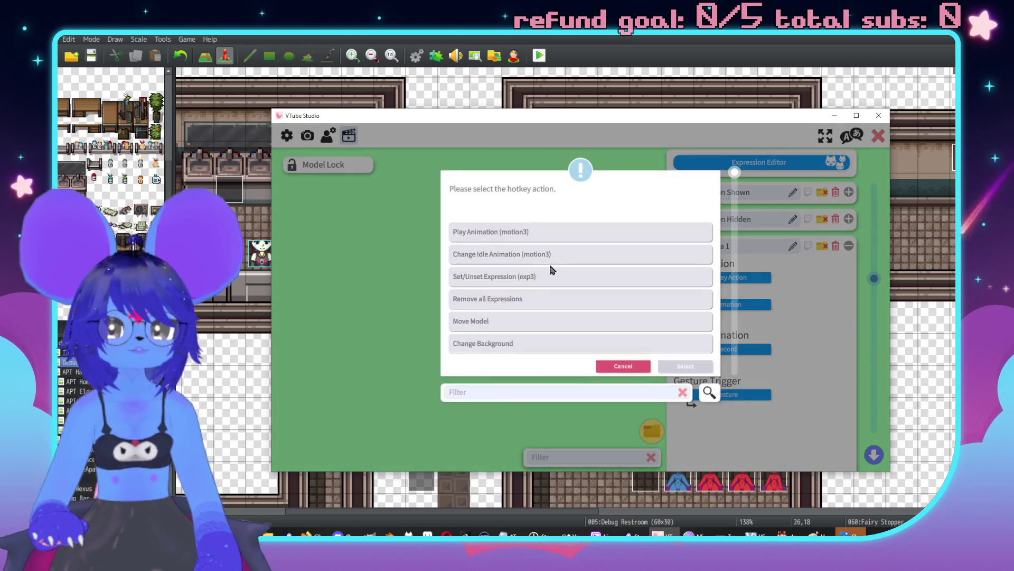
pyautogui.scroll(-2, 547, 262)
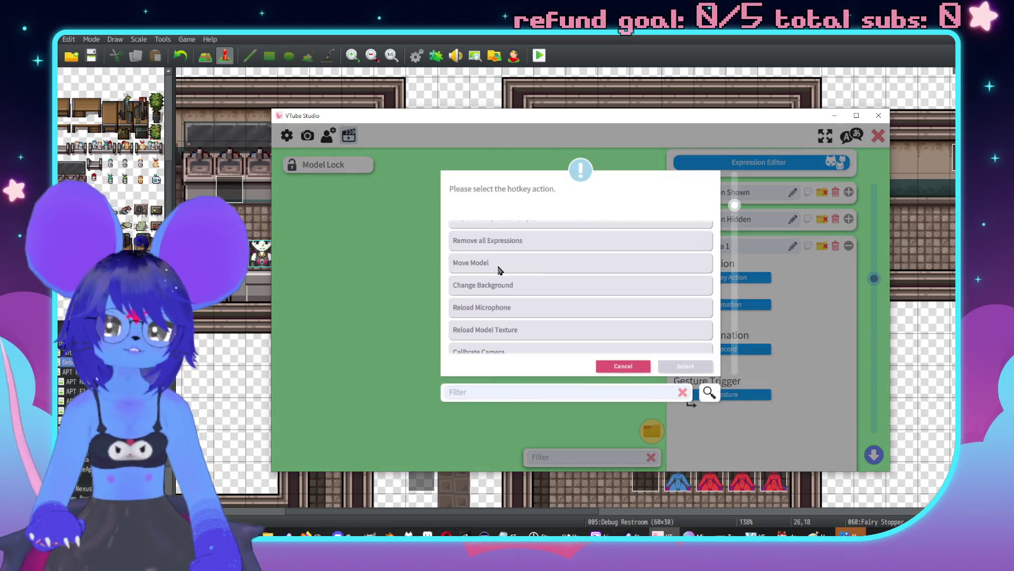
pyautogui.click(498, 267)
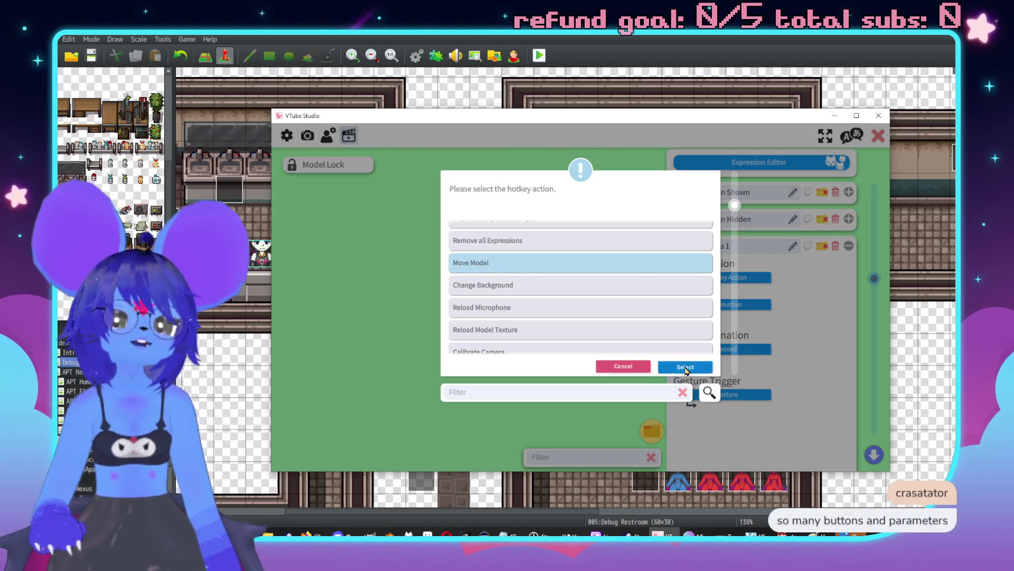
pyautogui.click(685, 366)
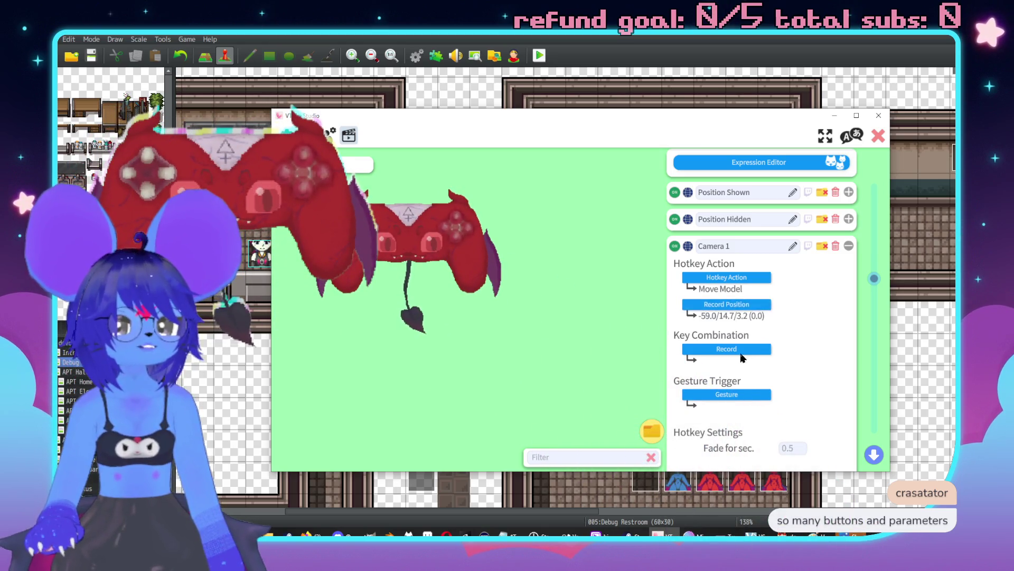
pyautogui.click(726, 349)
pyautogui.press('KP_1')
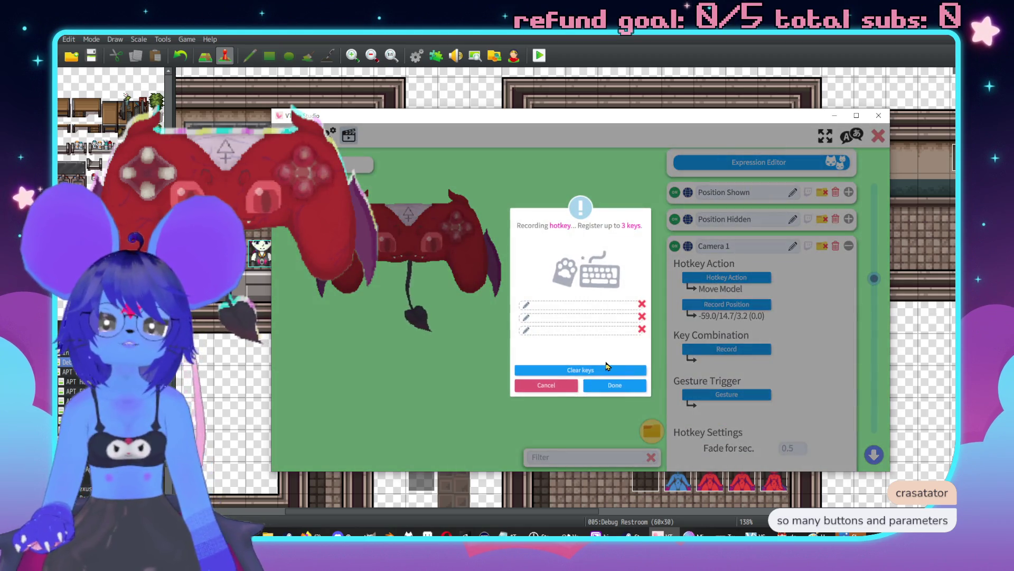
pyautogui.click(586, 386)
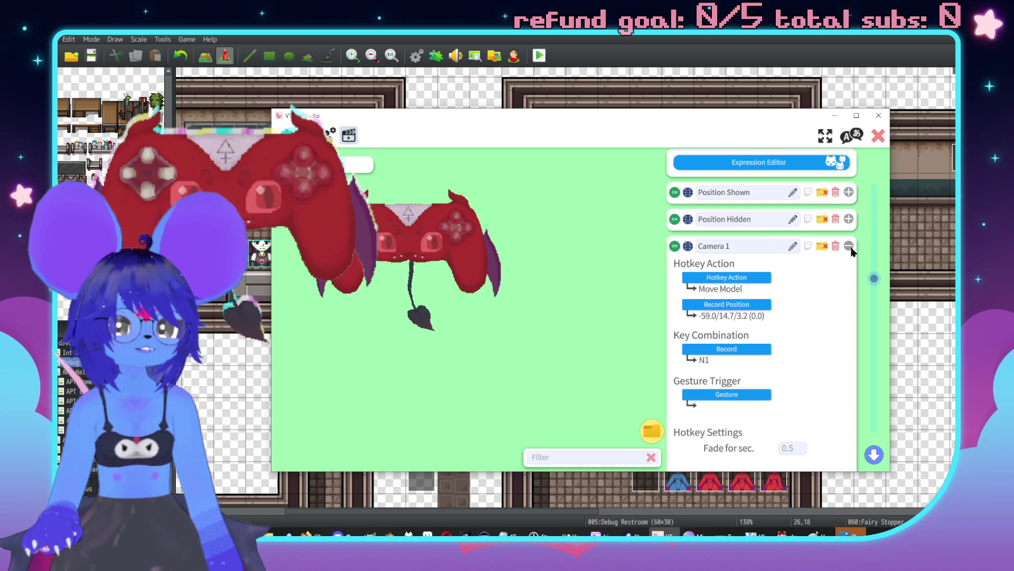
pyautogui.click(848, 246)
pyautogui.click(761, 378)
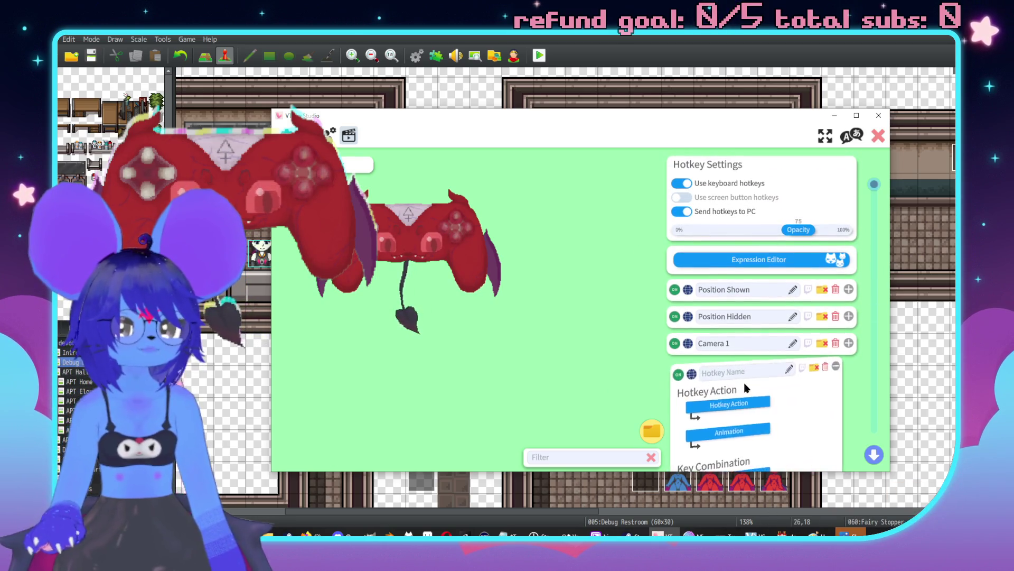
# Step: Name the new hotkey Camera 2, set its action to Move Model, and record N2
pyautogui.write('Camera 2')
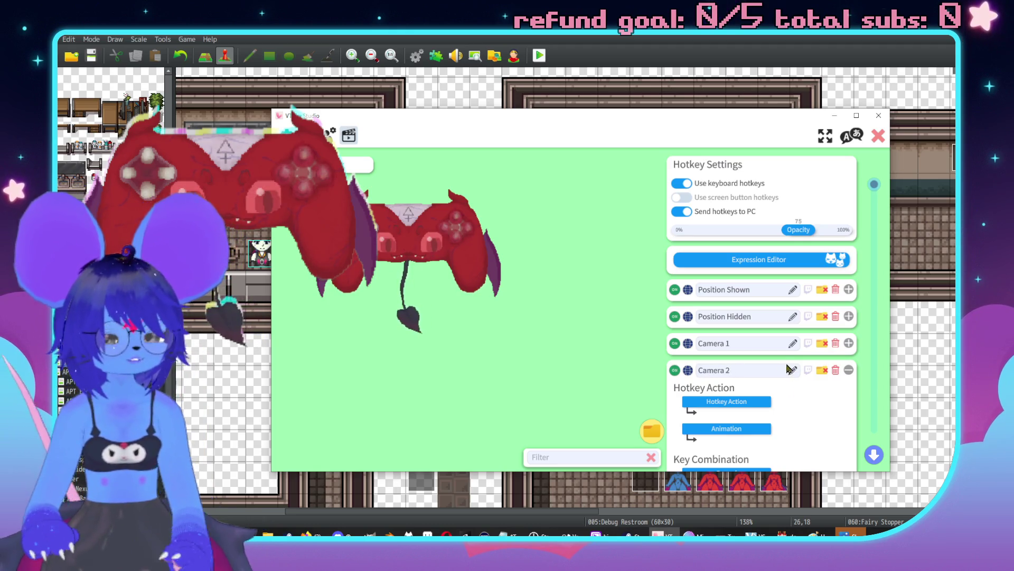
pyautogui.click(733, 404)
pyautogui.click(518, 319)
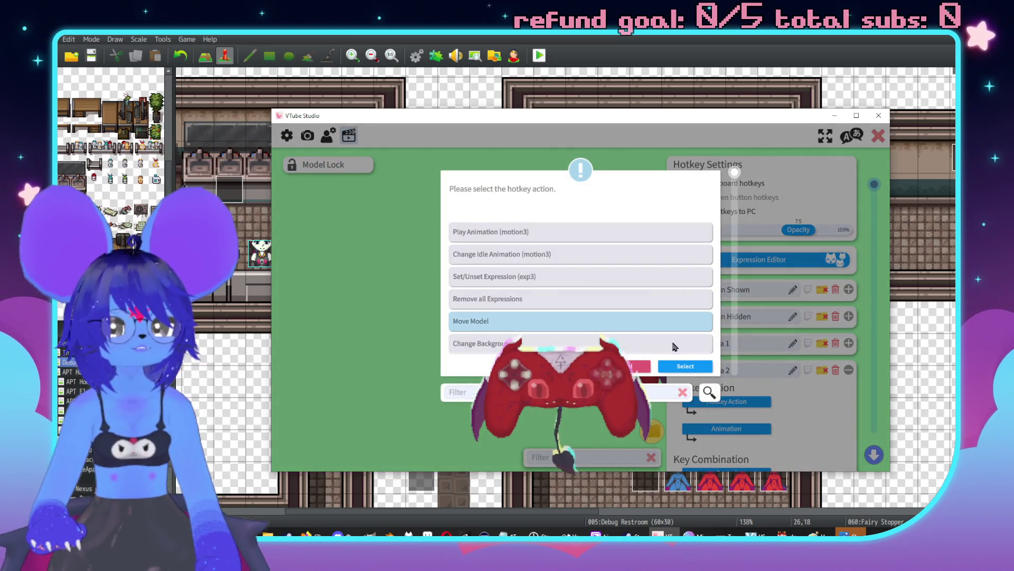
pyautogui.click(685, 366)
pyautogui.scroll(-5, 728, 301)
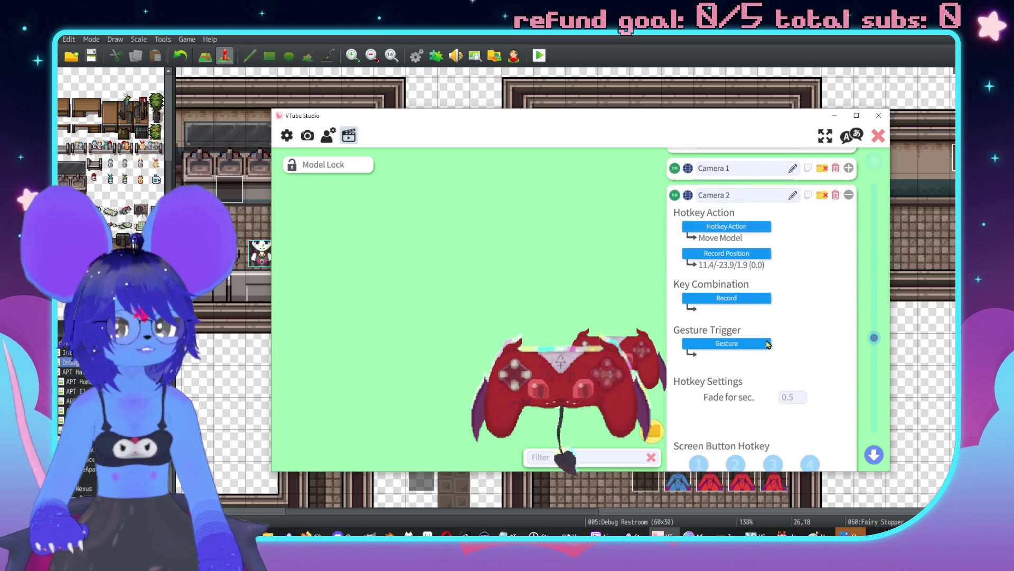
pyautogui.click(727, 299)
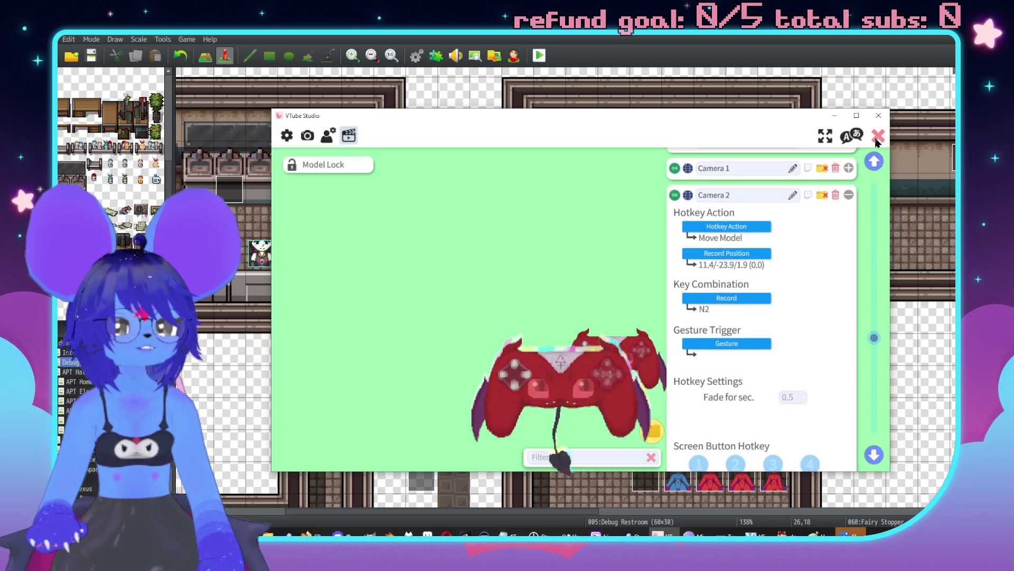
pyautogui.doubleClick(756, 284)
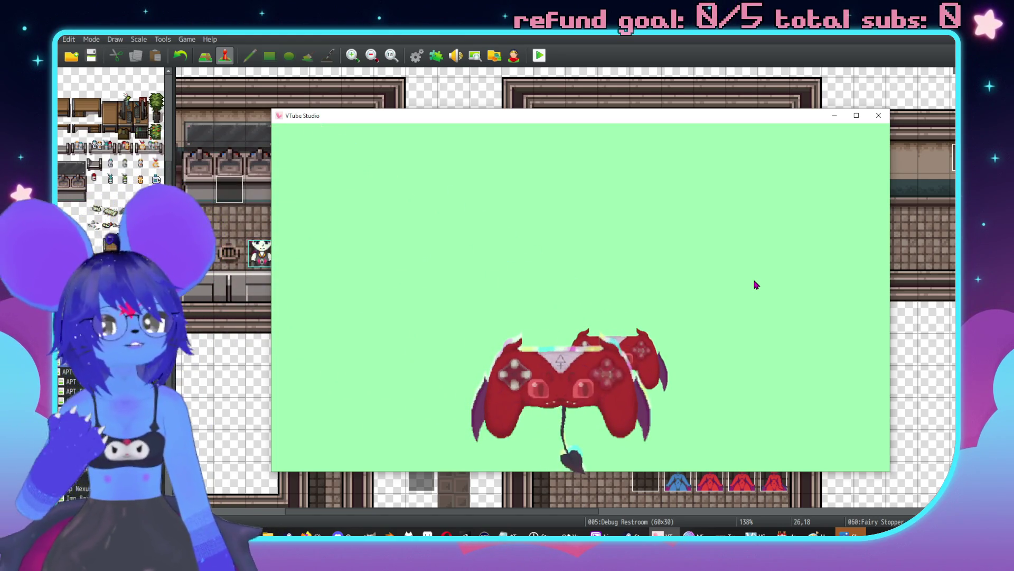
# Step: Delete the Camera 1 and Camera 2 hotkeys, confirming Yes each time
pyautogui.doubleClick(756, 286)
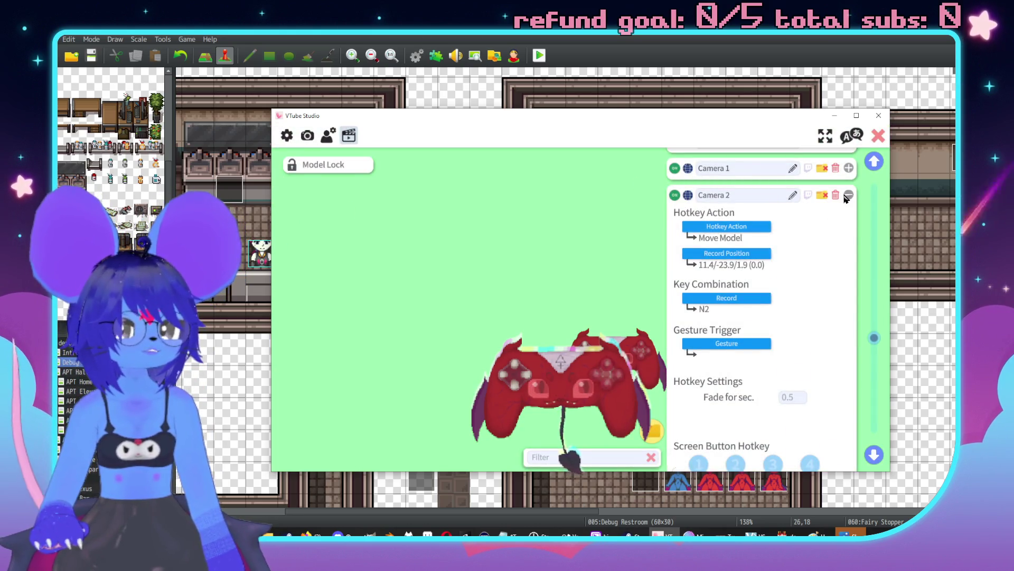
pyautogui.click(849, 195)
pyautogui.click(836, 343)
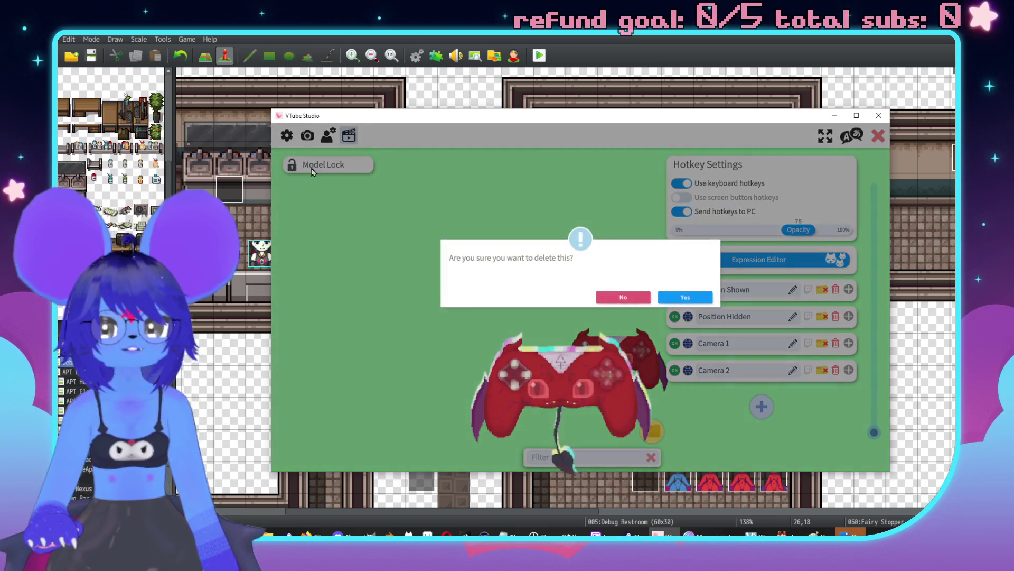
pyautogui.click(683, 296)
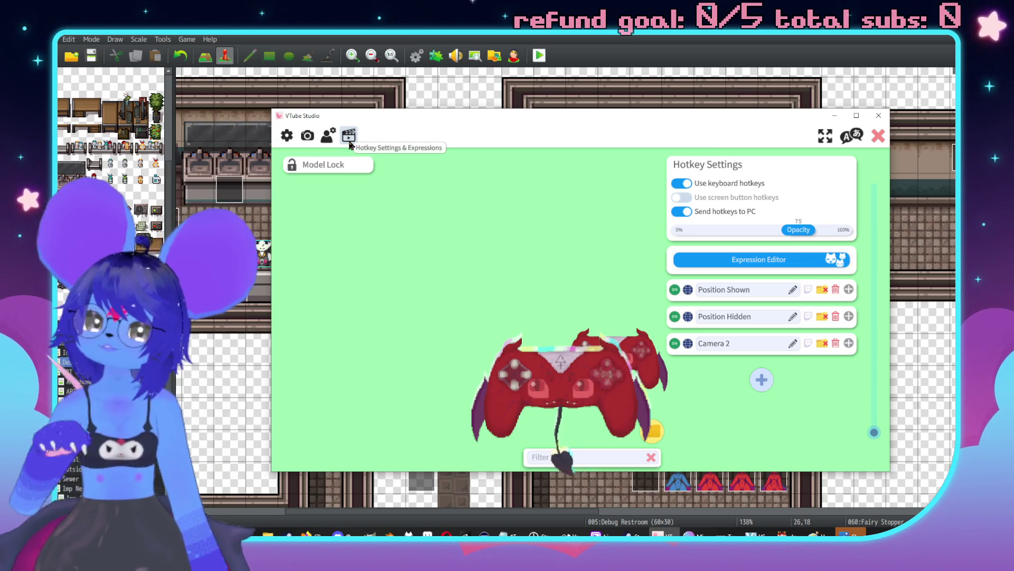
pyautogui.click(836, 344)
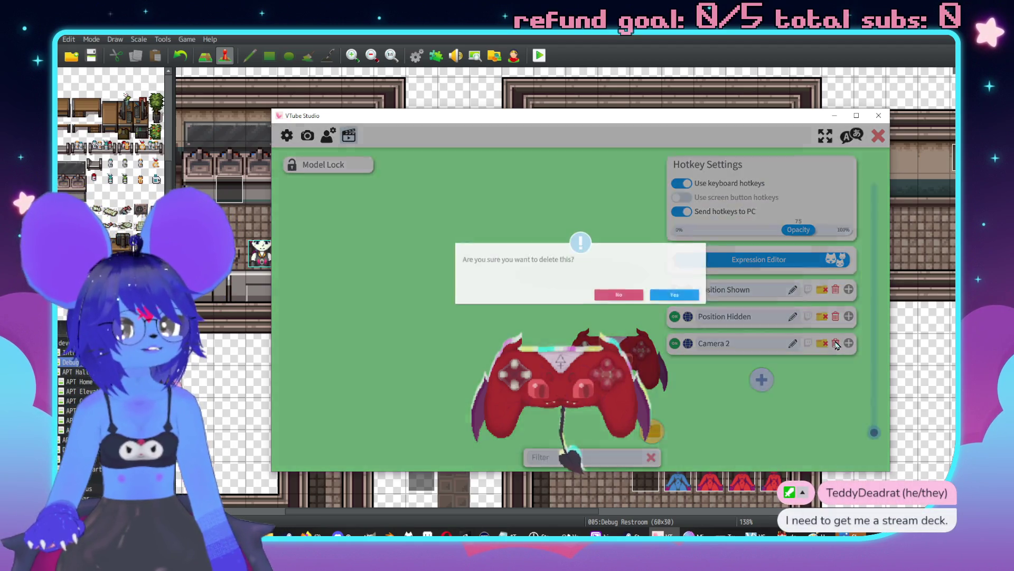
pyautogui.click(689, 299)
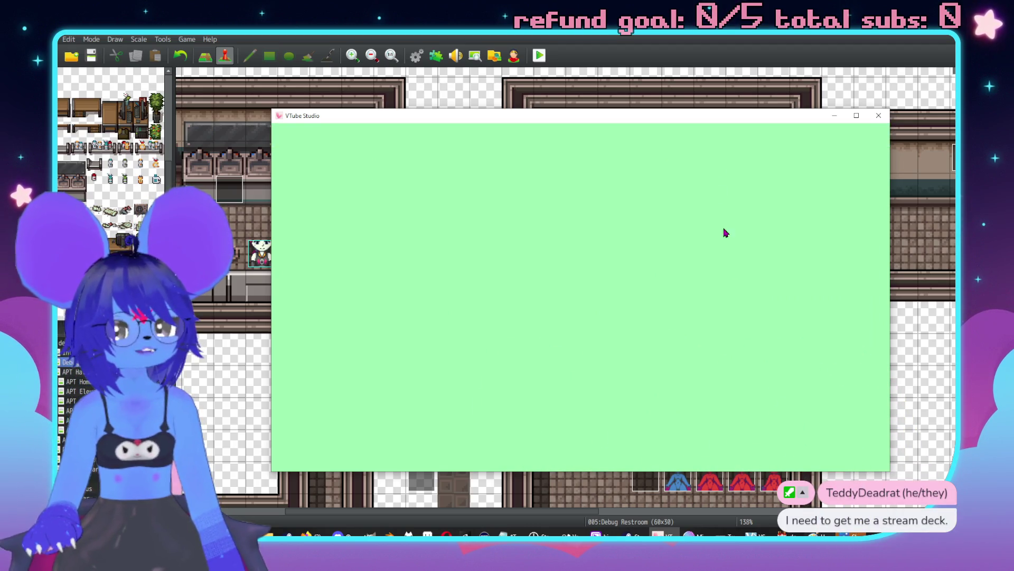
# Step: Minimize VTube Studio and open the head WIP animation clip over the map editor
pyautogui.click(658, 534)
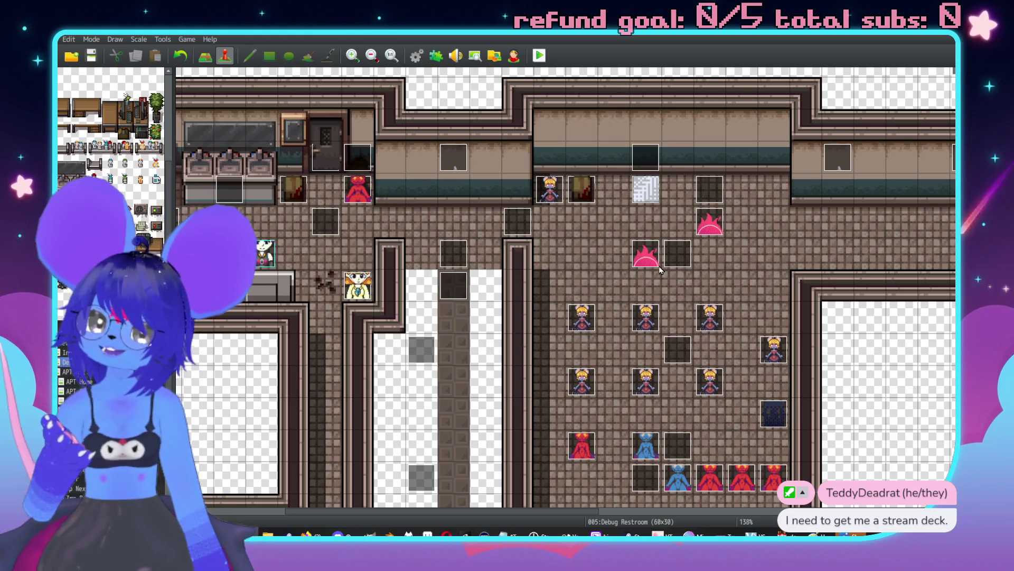
pyautogui.scroll(1, 567, 330)
pyautogui.hscroll(3, 667, 305)
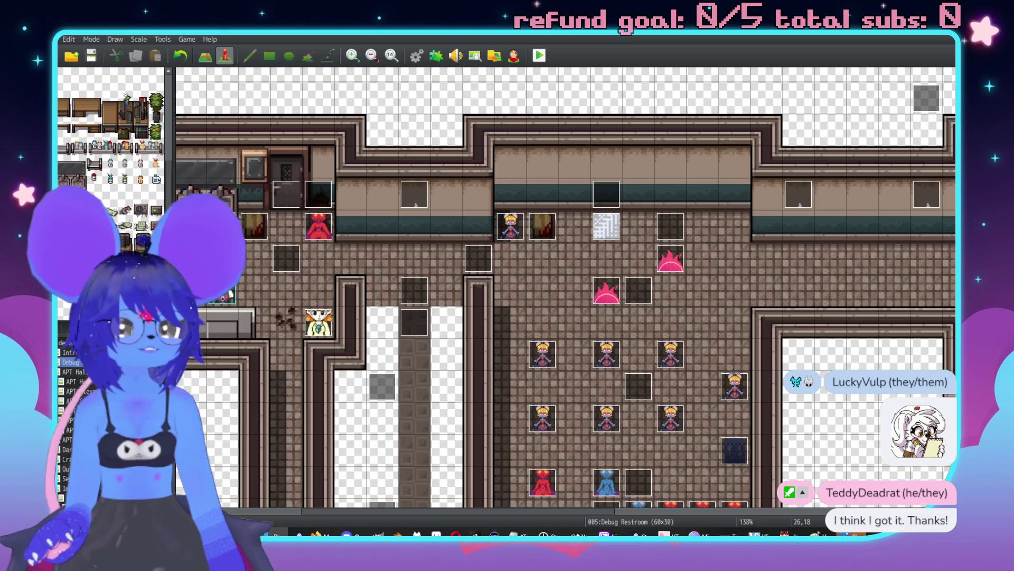
pyautogui.hotkey('ctrl', 'r')
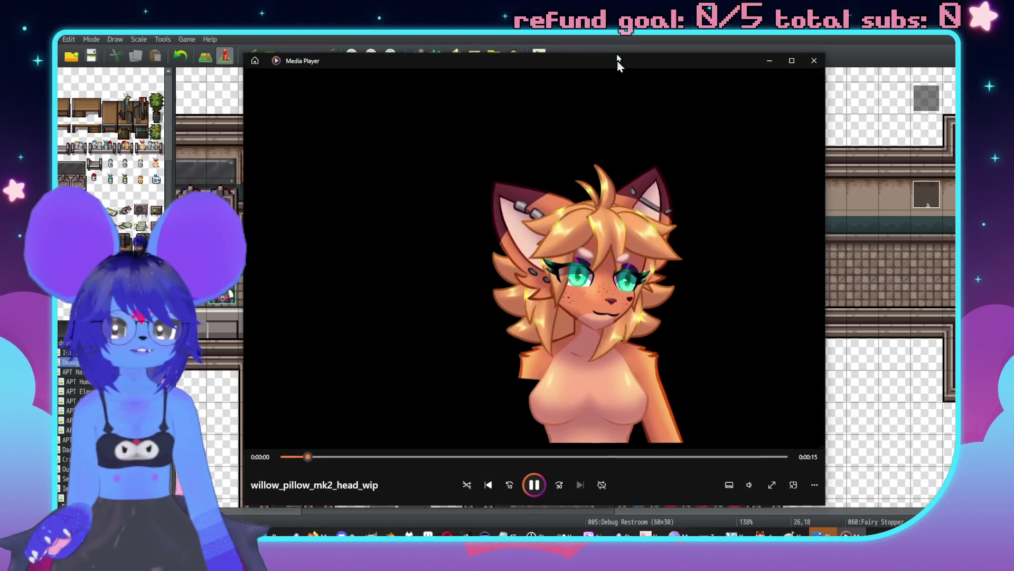
# Step: Replay the head animation clip three times, close Media Player, and open the APT Hallway map
pyautogui.moveTo(618, 60); pyautogui.dragTo(605, 32)
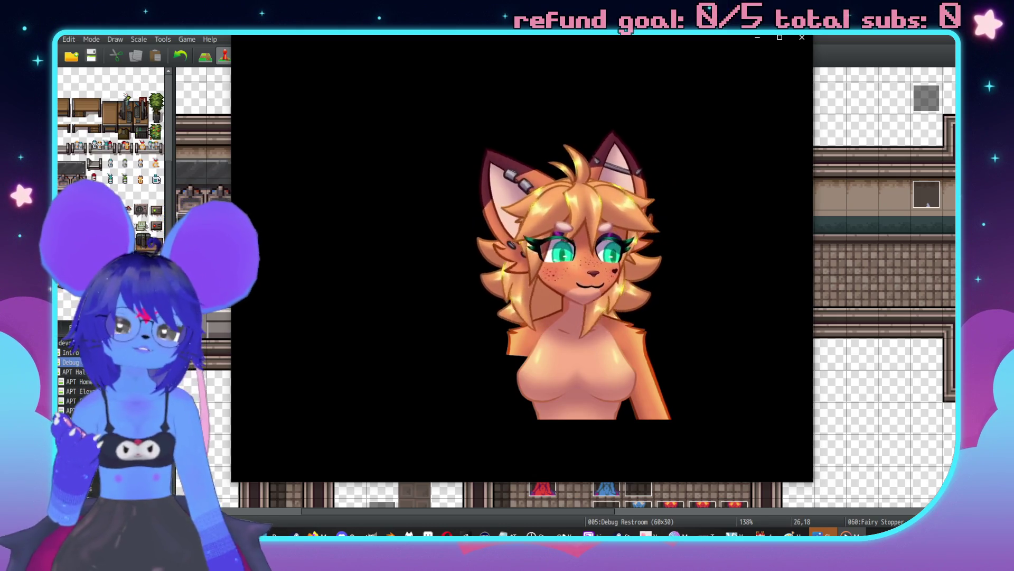
pyautogui.click(522, 461)
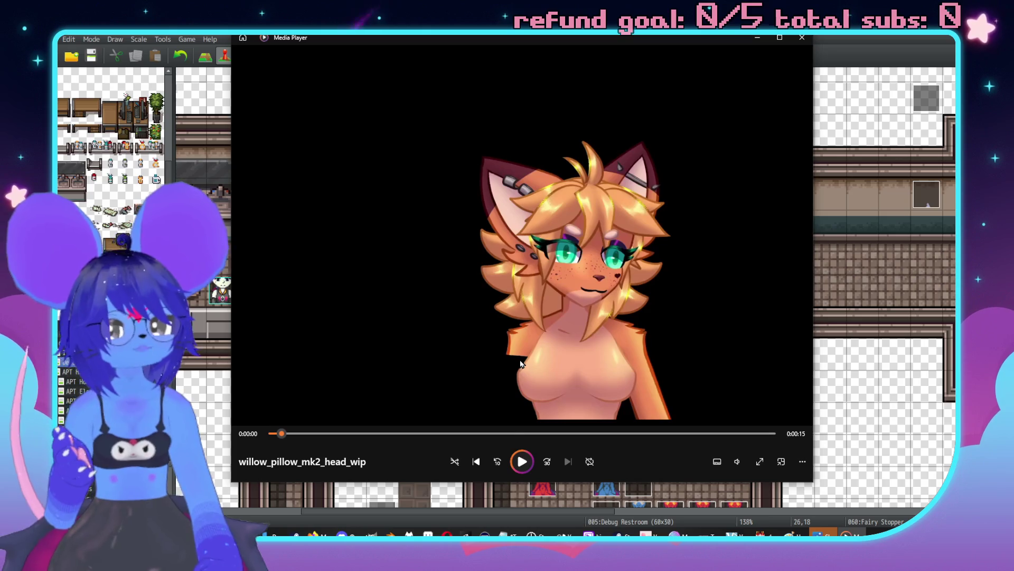
pyautogui.click(530, 460)
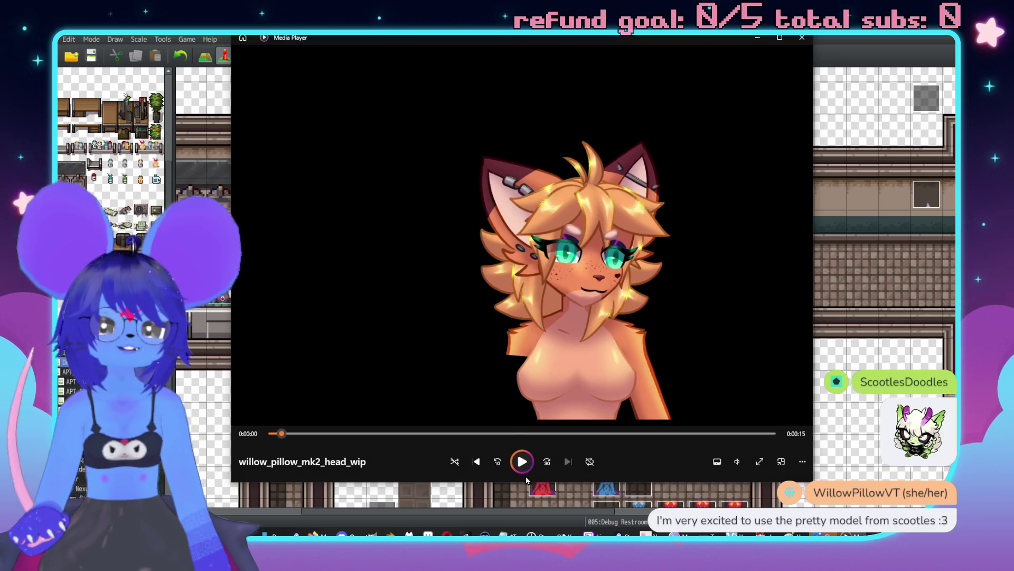
pyautogui.click(524, 468)
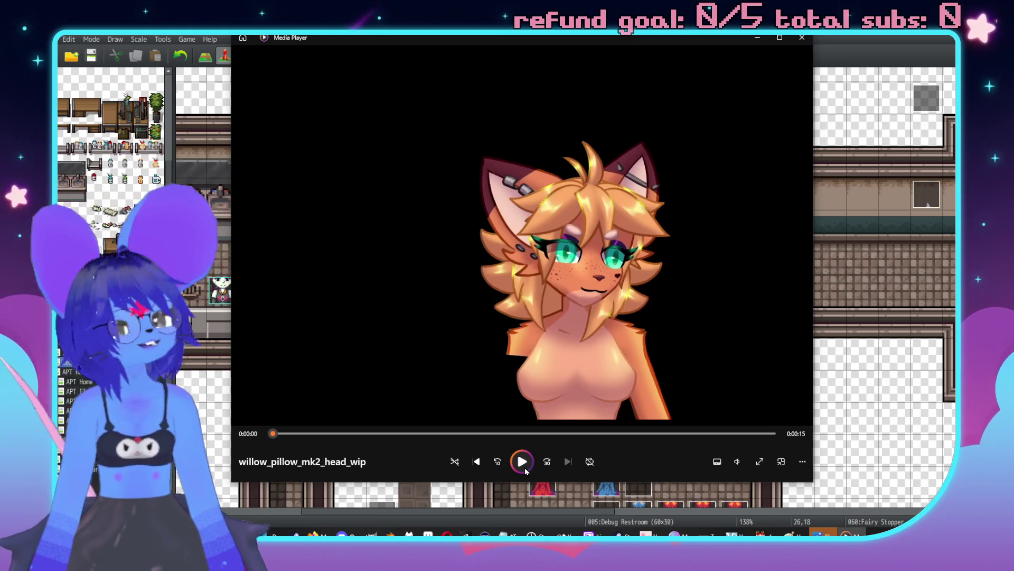
pyautogui.click(801, 38)
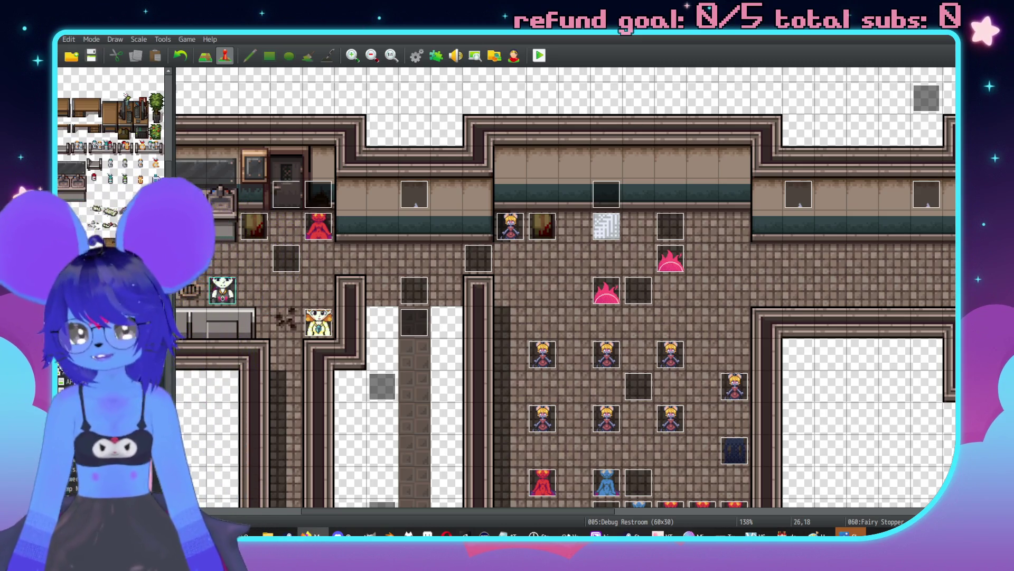
pyautogui.click(71, 380)
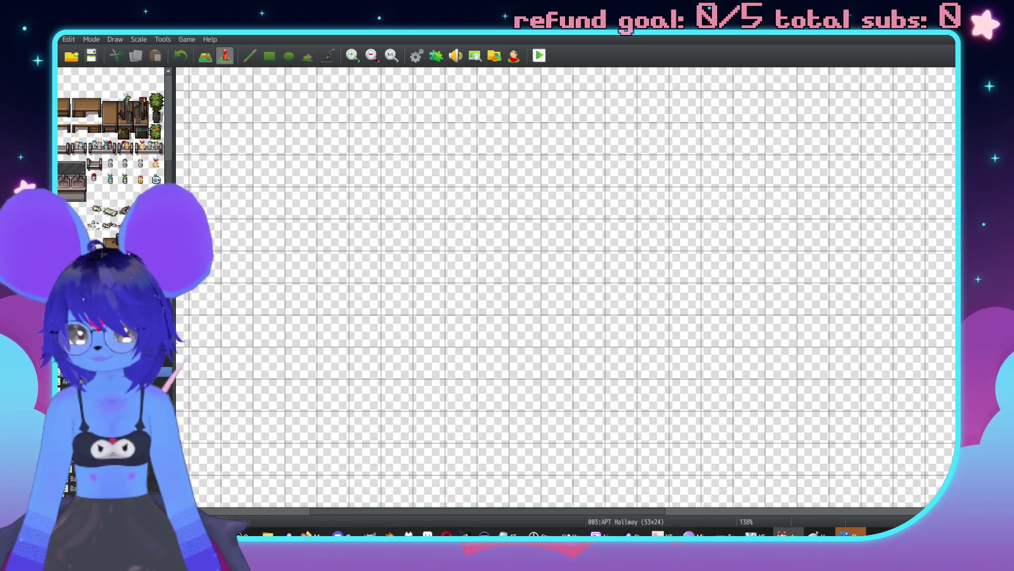
# Step: Open 067:Imps Girl Rooms and pan to the four underwear events below the rooms
pyautogui.click(79, 468)
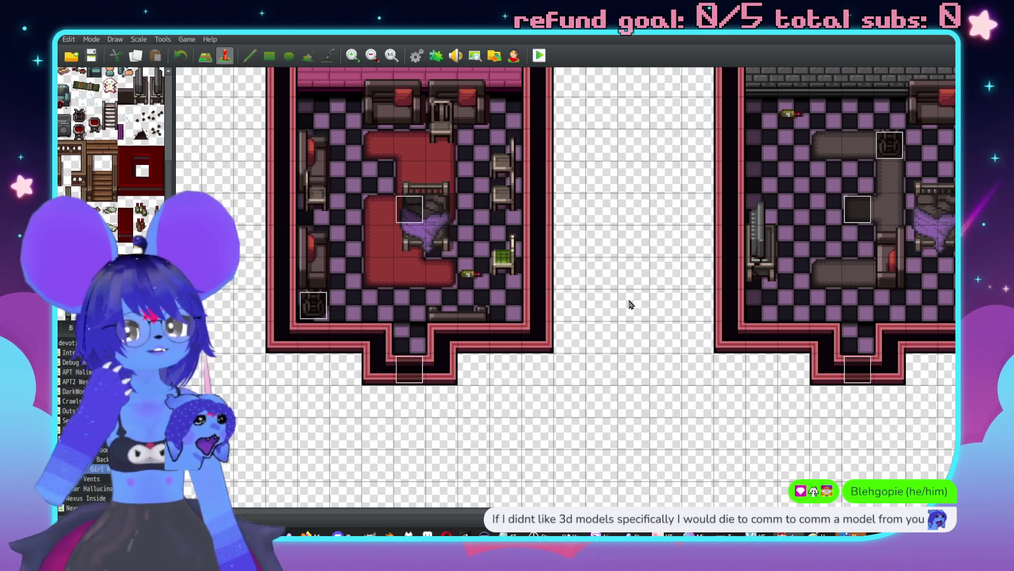
pyautogui.scroll(-5, 632, 301)
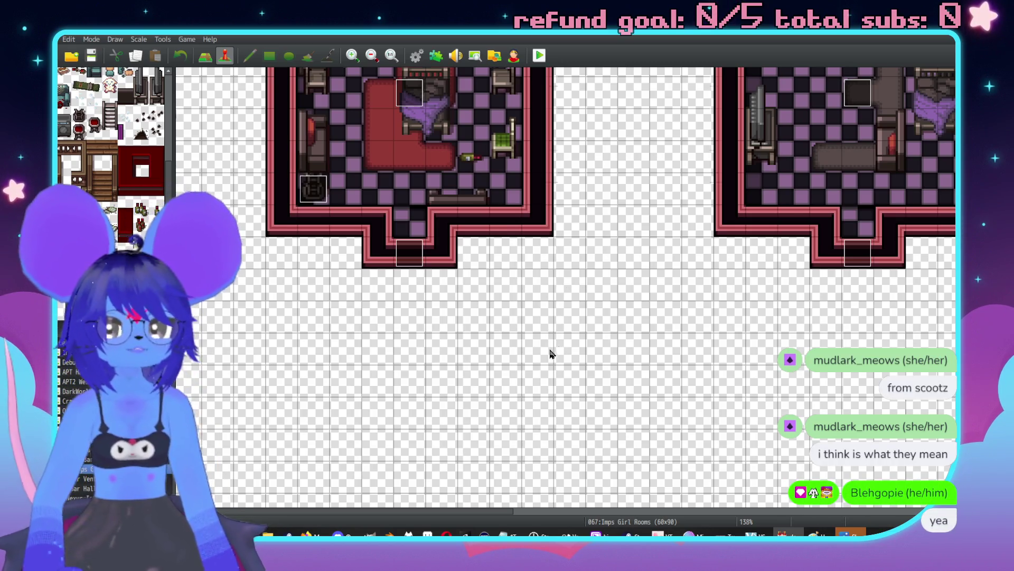
pyautogui.middleClick(652, 385)
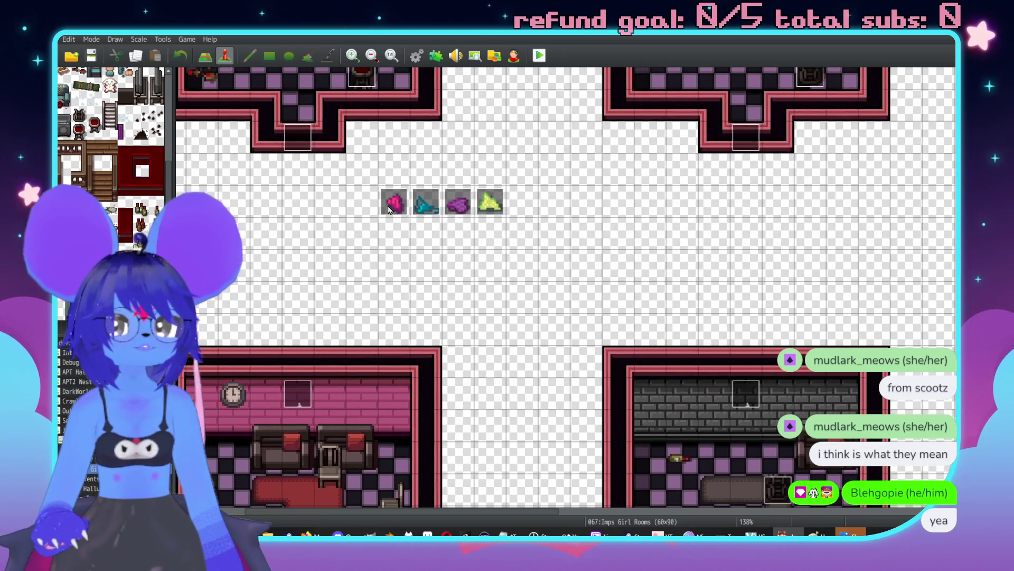
# Step: Check the pink underwear event's conditions, then paste a copy of it into the grey room
pyautogui.doubleClick(388, 210)
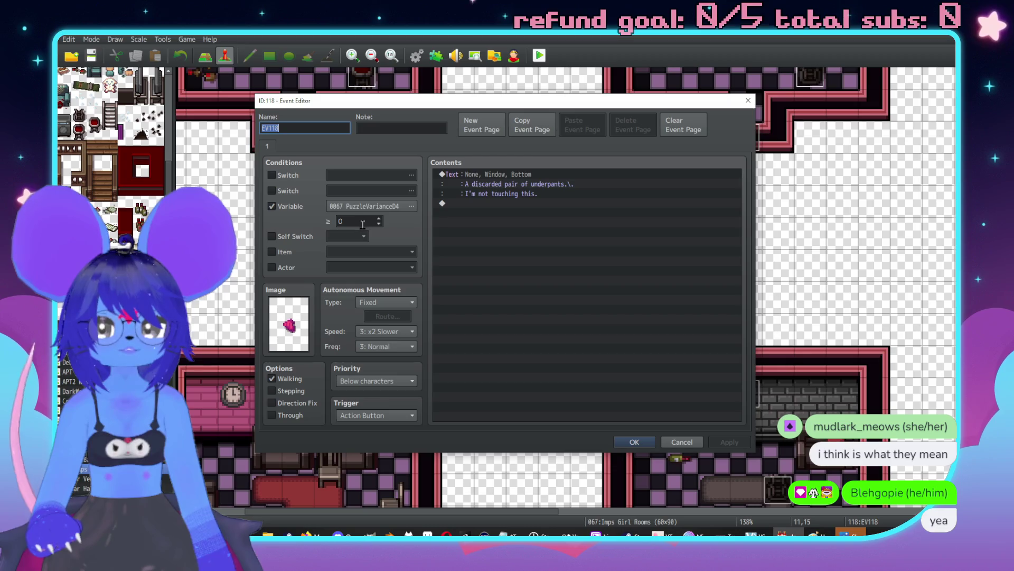
pyautogui.click(695, 441)
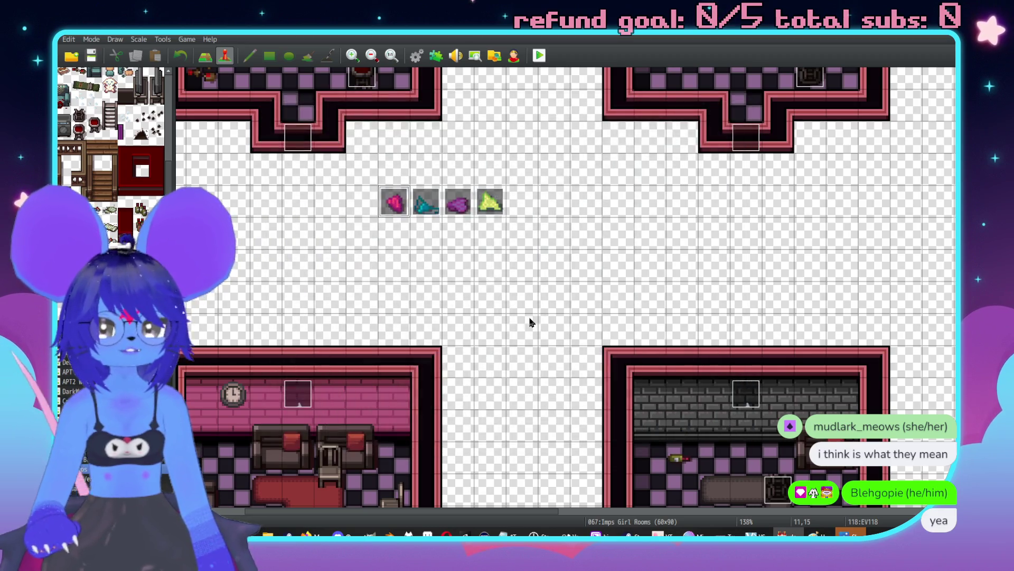
pyautogui.middleClick(402, 203)
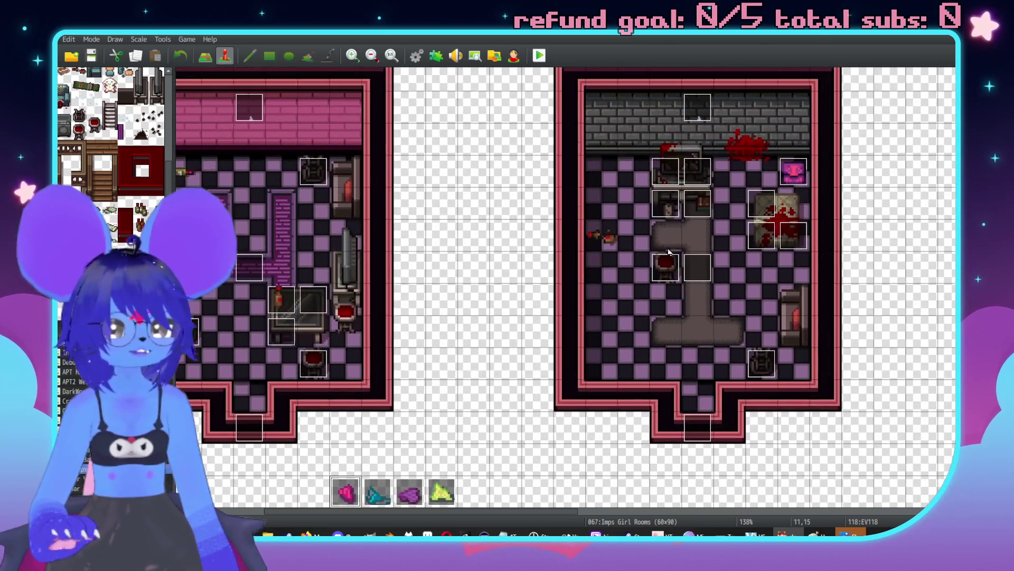
pyautogui.middleClick(506, 221)
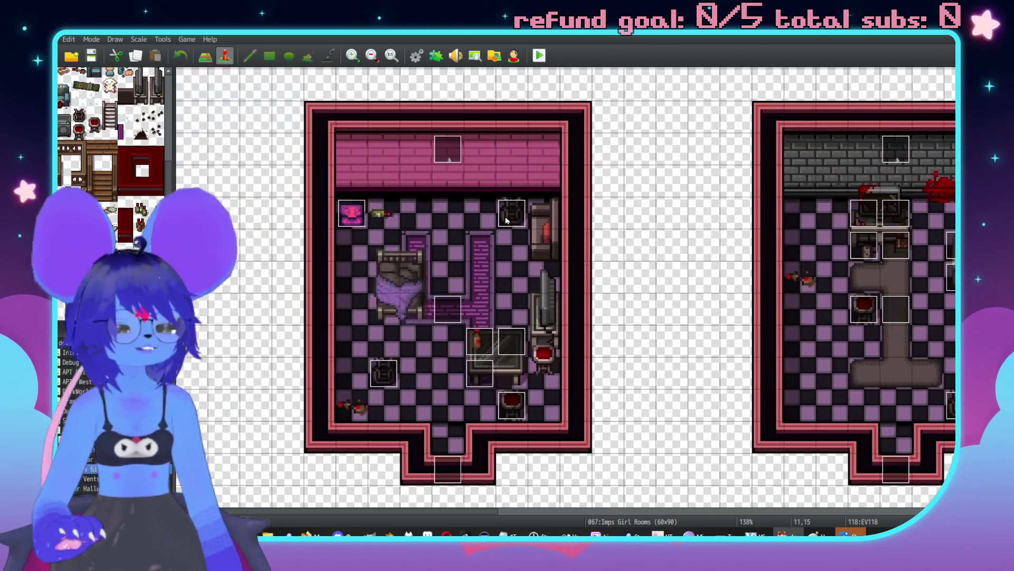
pyautogui.middleClick(552, 277)
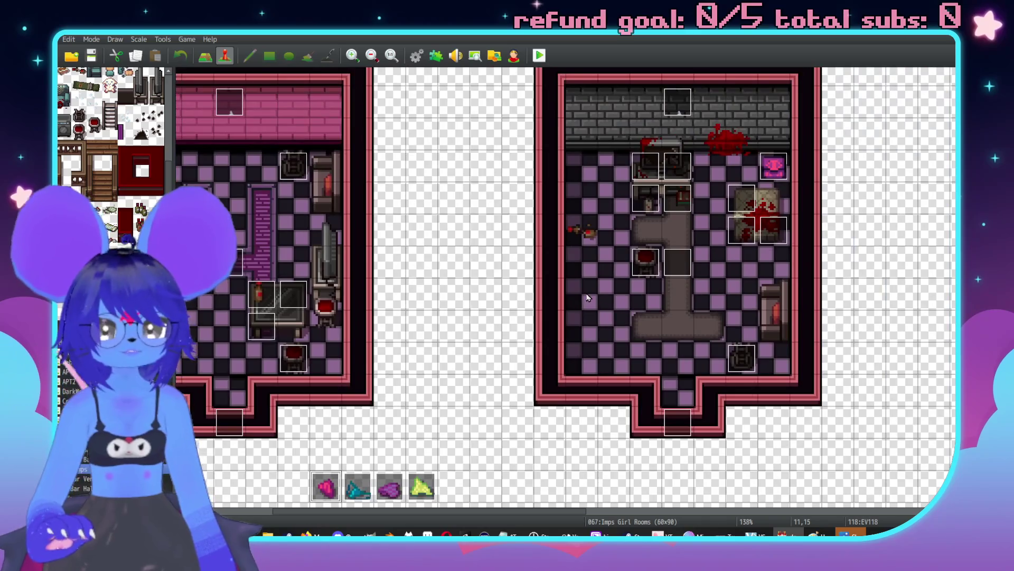
pyautogui.click(614, 293)
pyautogui.hotkey('ctrl', 'v')
# Step: Copy the teal underwear event into the grey room twice and the green one once
pyautogui.click(359, 491)
pyautogui.hotkey('ctrl', 'c')
pyautogui.click(582, 198)
pyautogui.hotkey('ctrl', 'v')
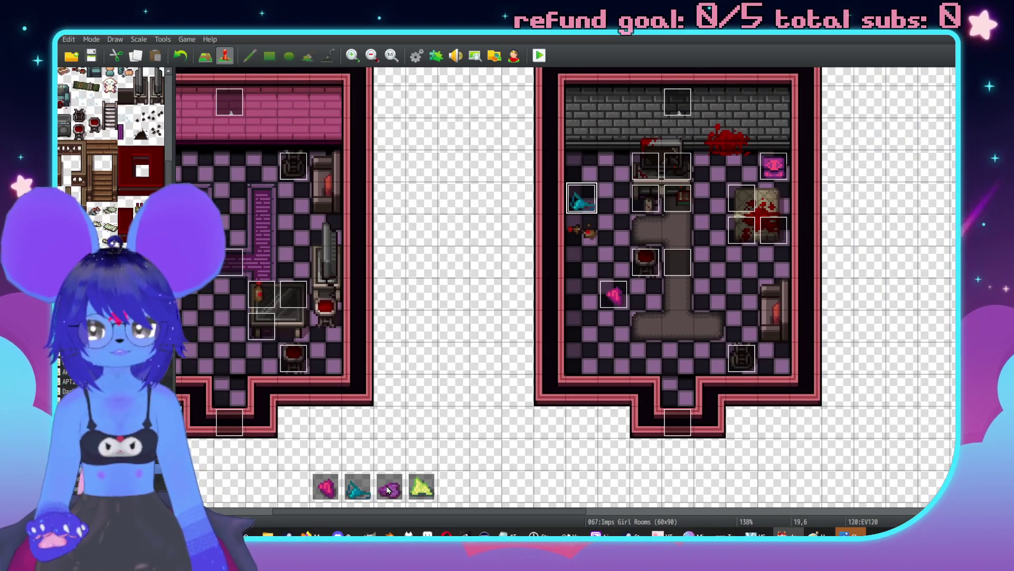
pyautogui.click(742, 295)
pyautogui.hotkey('ctrl', 'v')
pyautogui.click(423, 490)
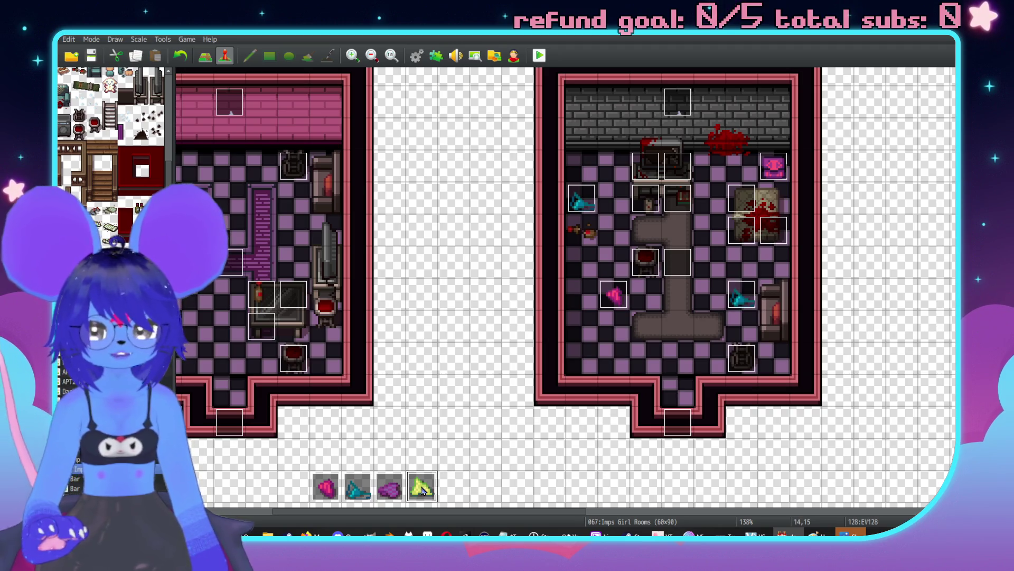
pyautogui.hotkey('ctrl', 'c')
pyautogui.click(645, 326)
pyautogui.hotkey('ctrl', 'v')
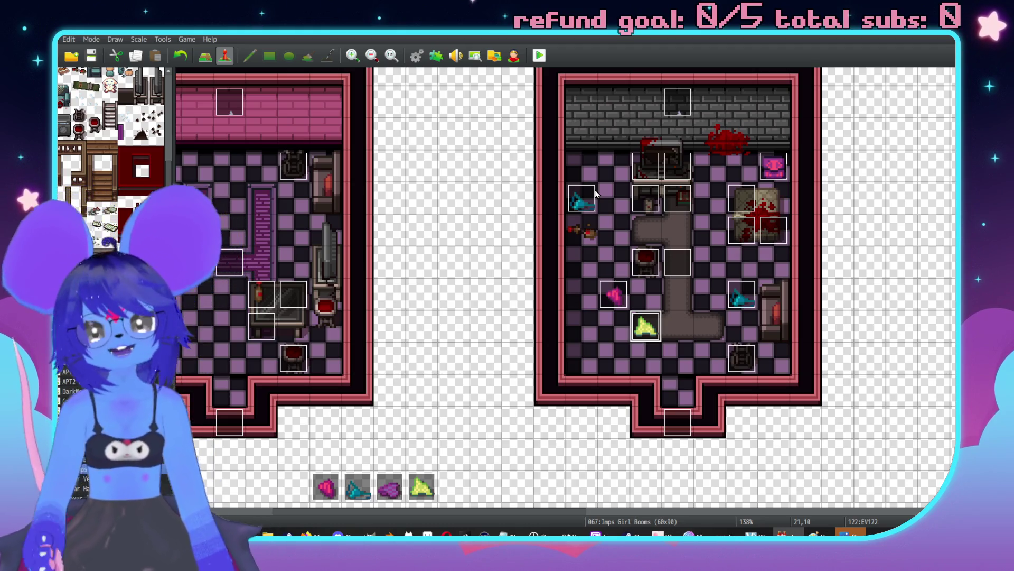
pyautogui.doubleClick(581, 210)
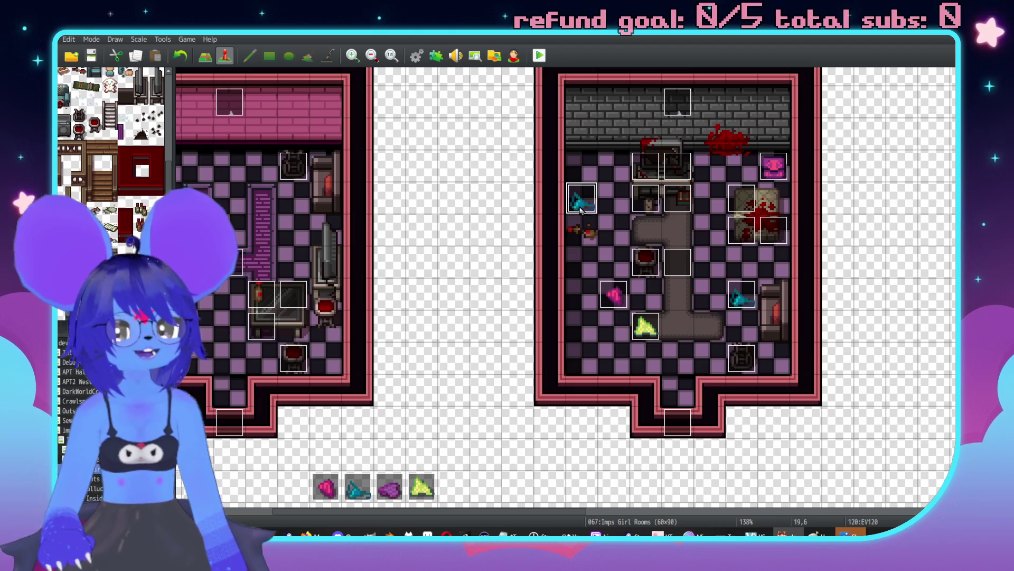
# Step: Change the open event's variable condition threshold to 4
pyautogui.moveTo(385, 105); pyautogui.dragTo(508, 96)
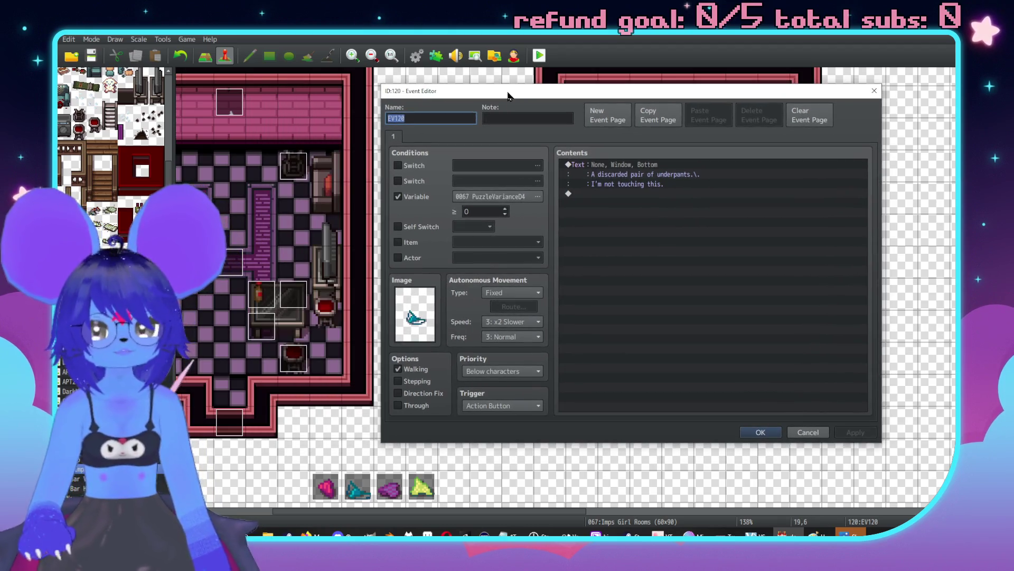
pyautogui.click(478, 211)
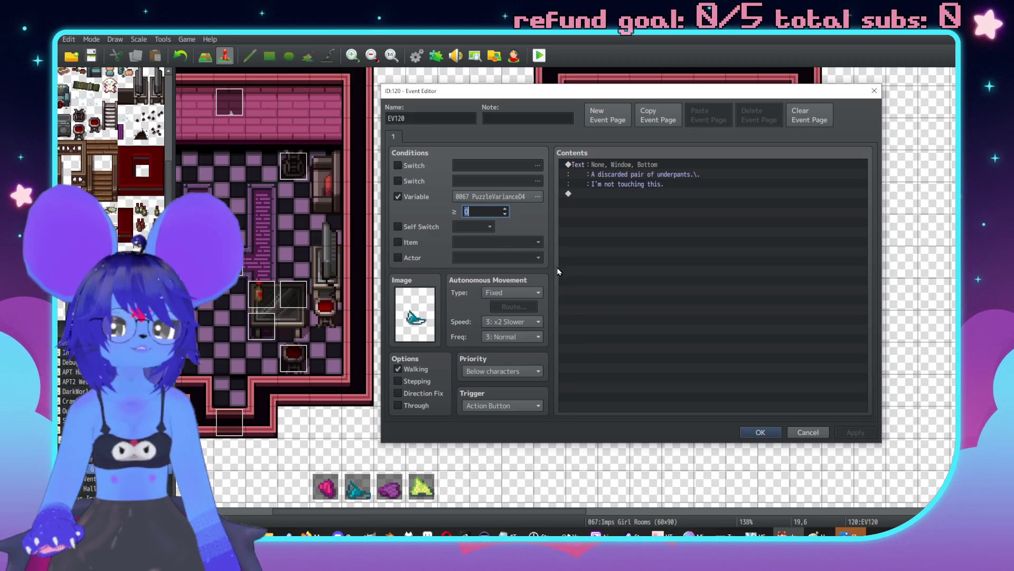
pyautogui.write('1')
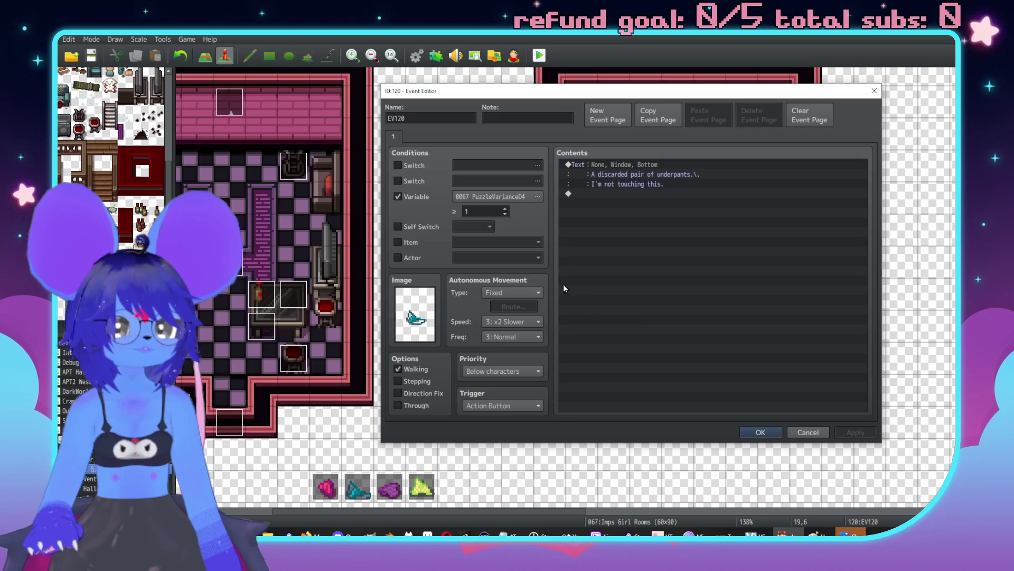
pyautogui.write('4')
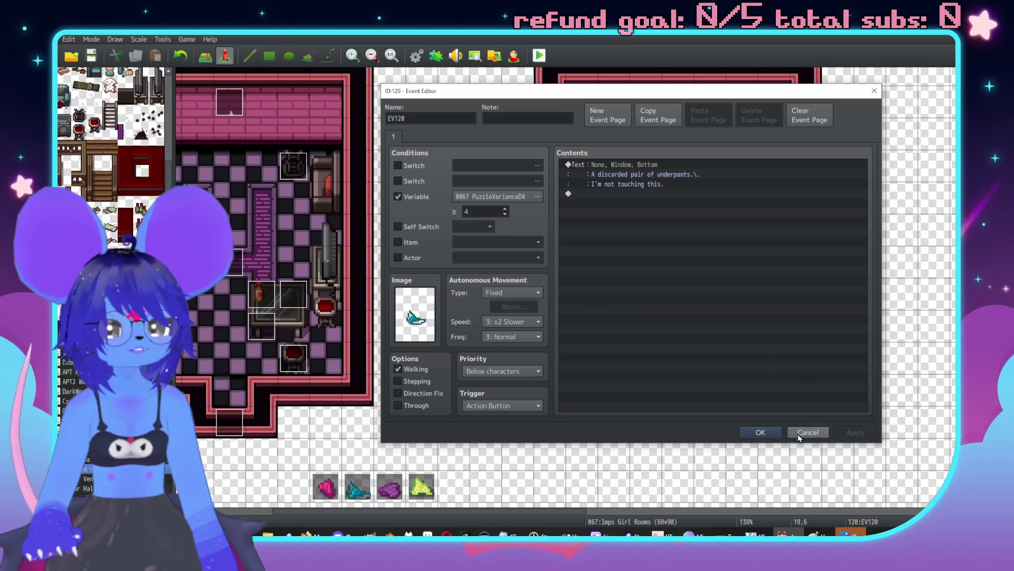
pyautogui.click(764, 431)
# Step: Apply and confirm the settings of the pink, green and lower teal underwear events
pyautogui.doubleClick(615, 304)
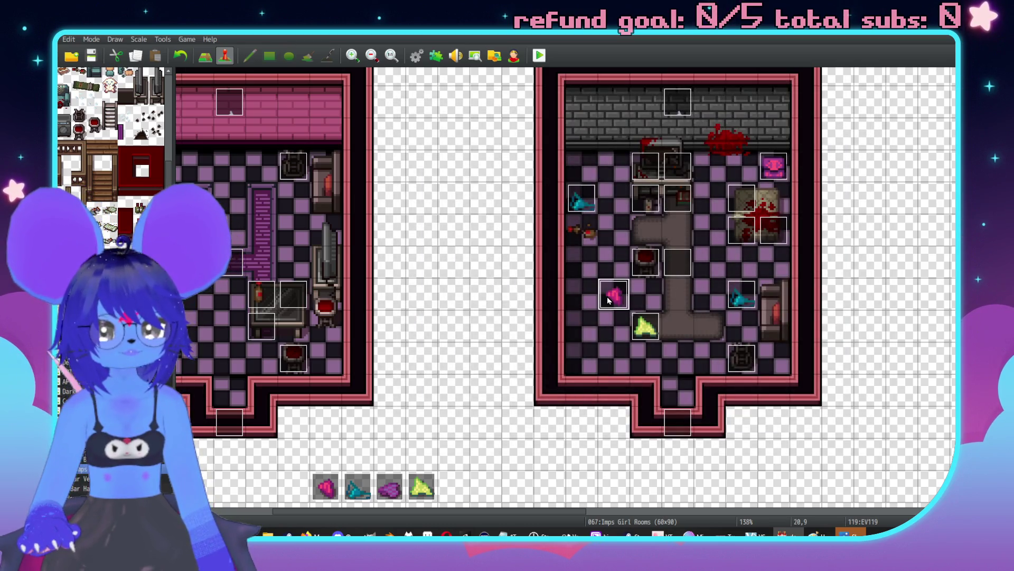
pyautogui.click(729, 440)
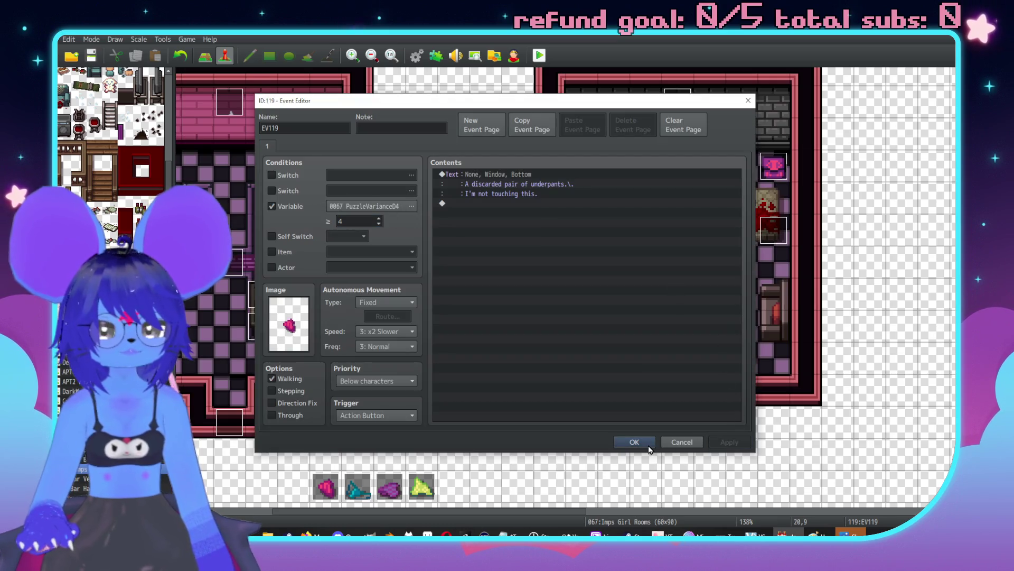
pyautogui.click(640, 442)
pyautogui.doubleClick(653, 328)
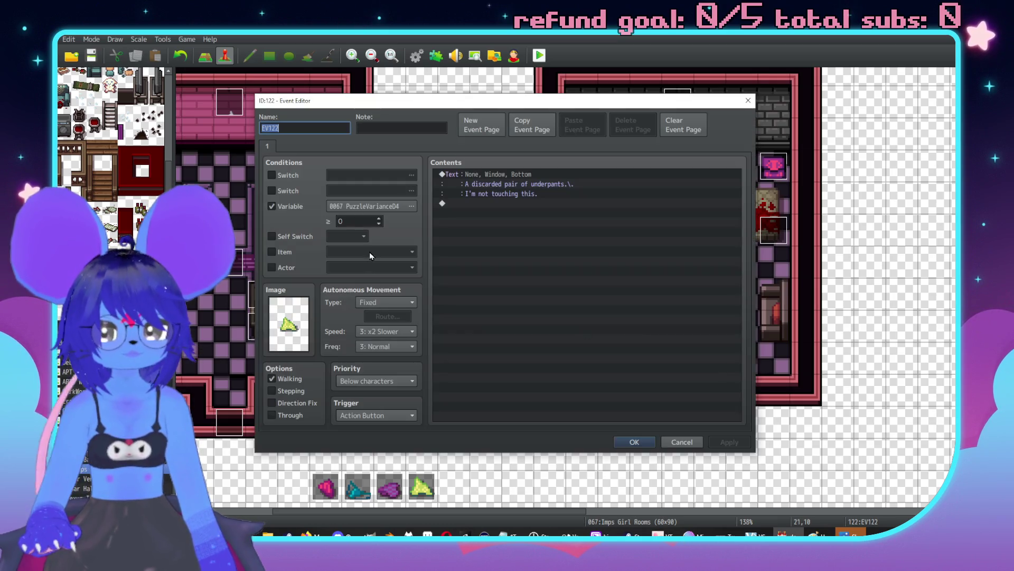
pyautogui.click(735, 440)
pyautogui.click(642, 442)
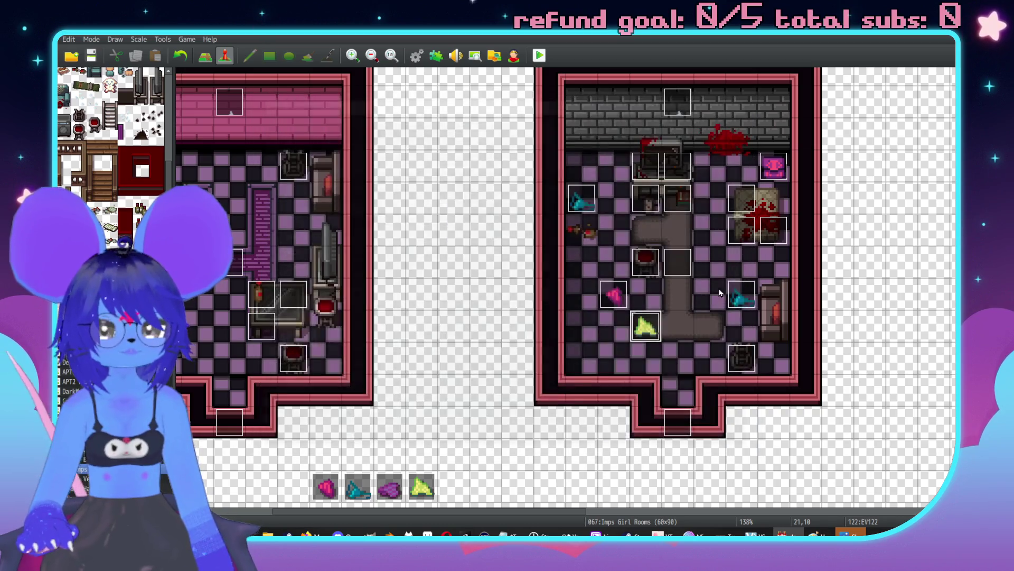
pyautogui.doubleClick(741, 294)
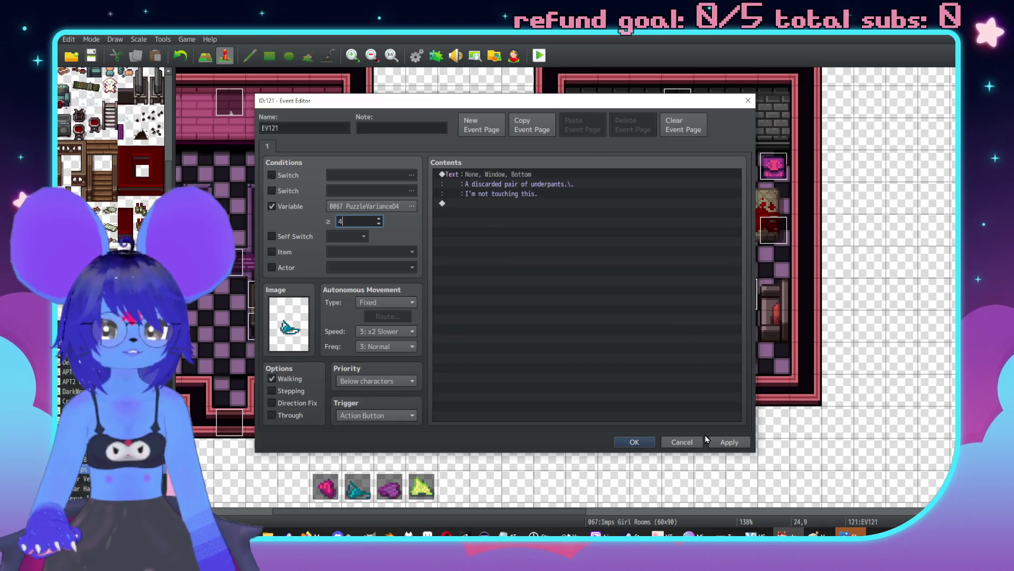
pyautogui.click(729, 441)
pyautogui.click(637, 442)
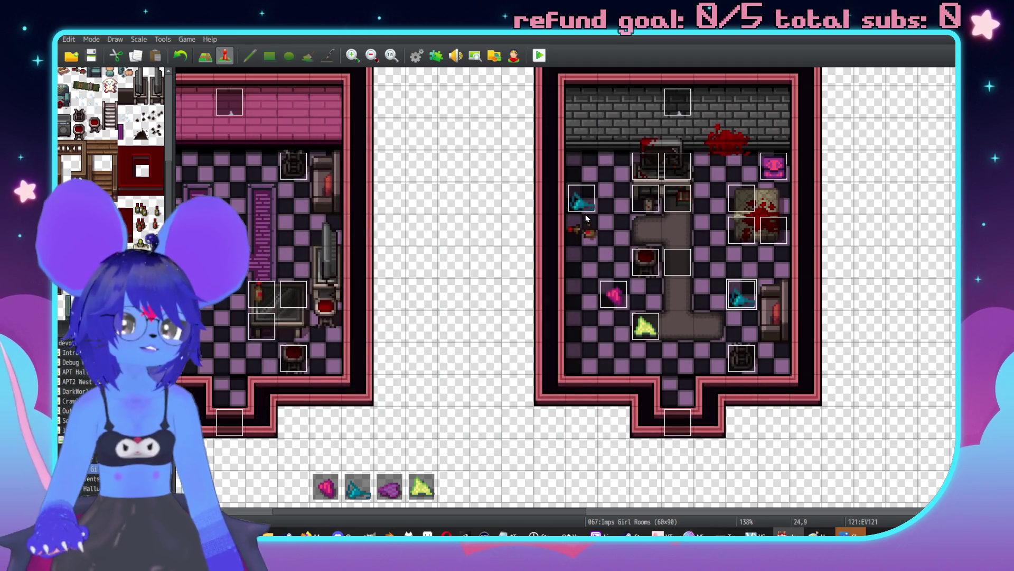
# Step: Check the upper teal event, then give the pink event a threshold of 3 with Through
pyautogui.doubleClick(576, 195)
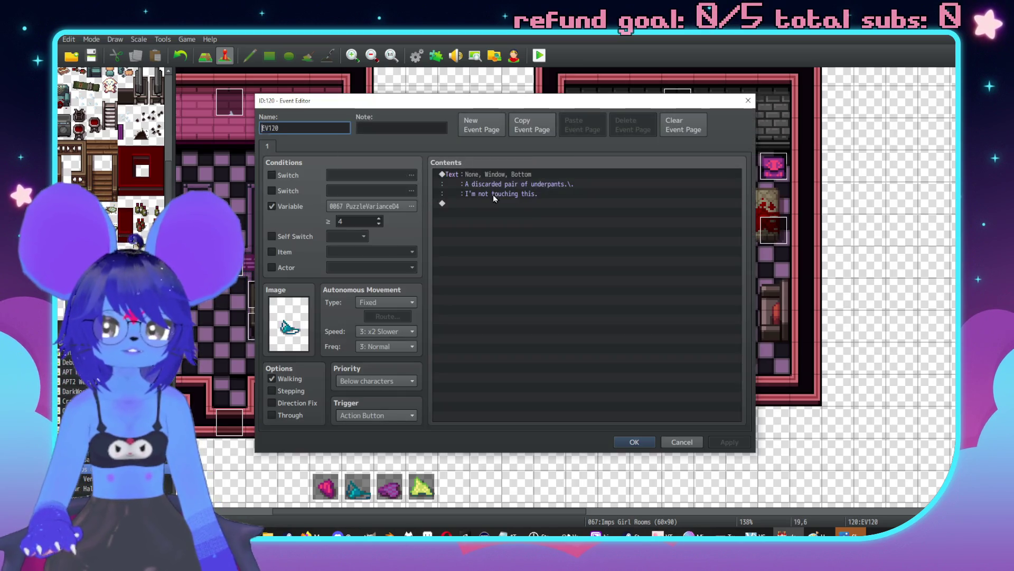
pyautogui.click(638, 441)
pyautogui.doubleClick(613, 294)
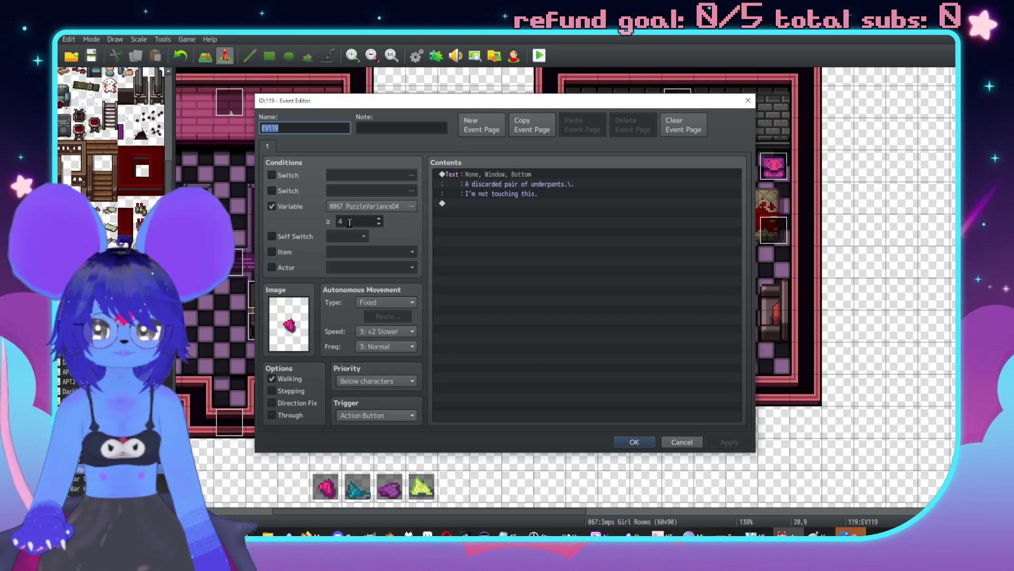
pyautogui.click(729, 442)
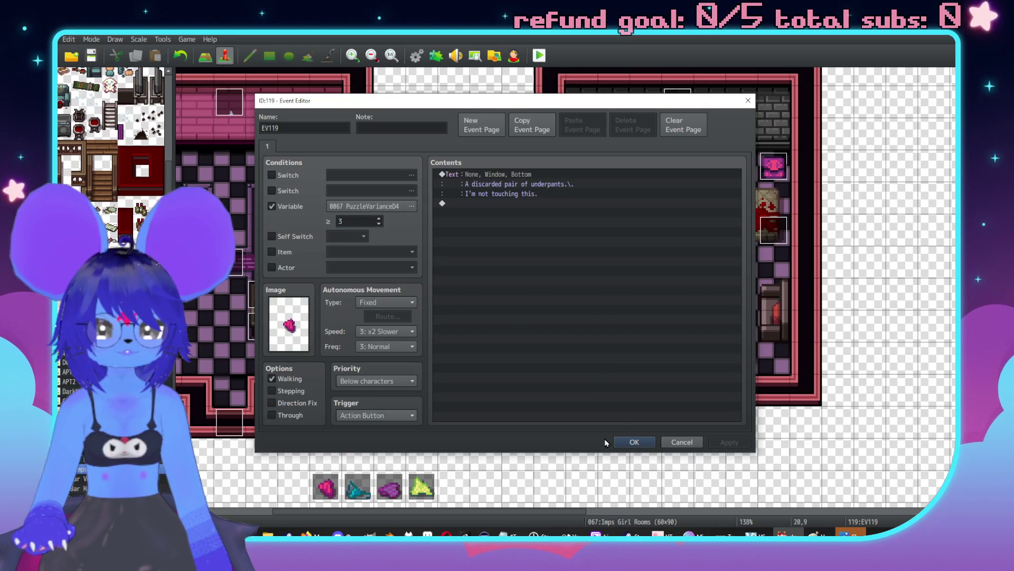
pyautogui.click(693, 446)
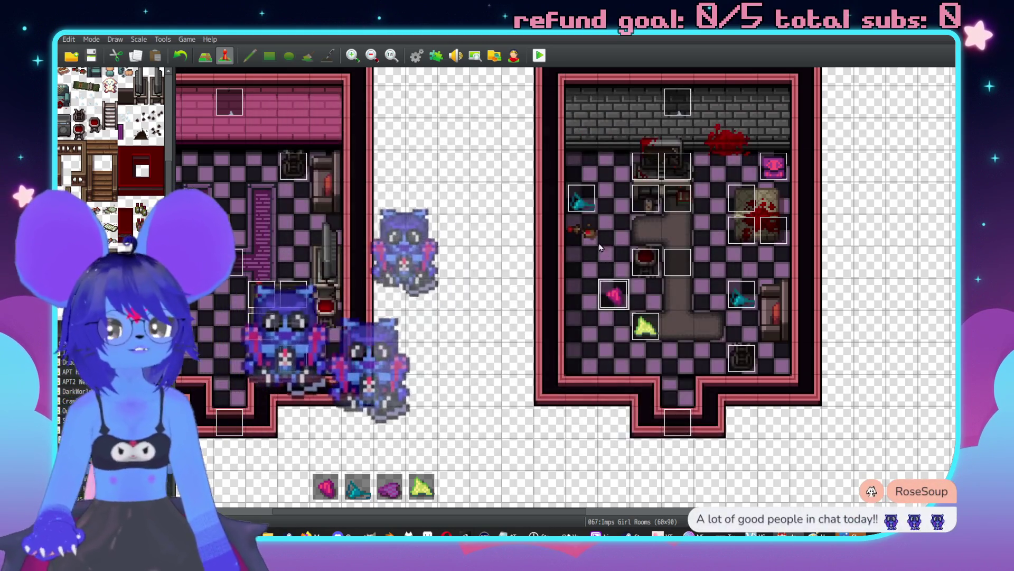
# Step: Check the teal underwear event and turn on Through for the yellow one
pyautogui.click(589, 193)
pyautogui.doubleClick(589, 193)
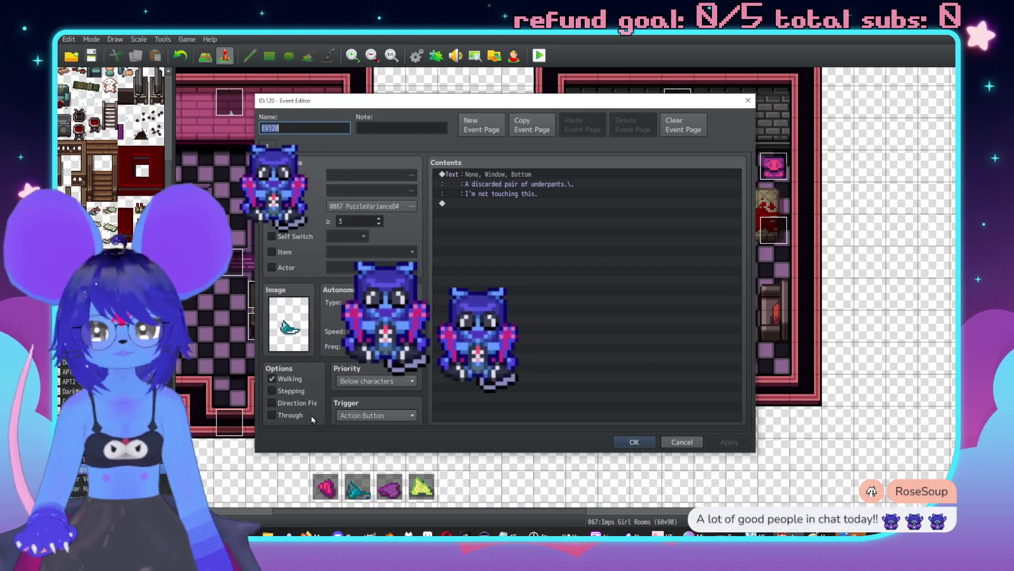
pyautogui.click(634, 442)
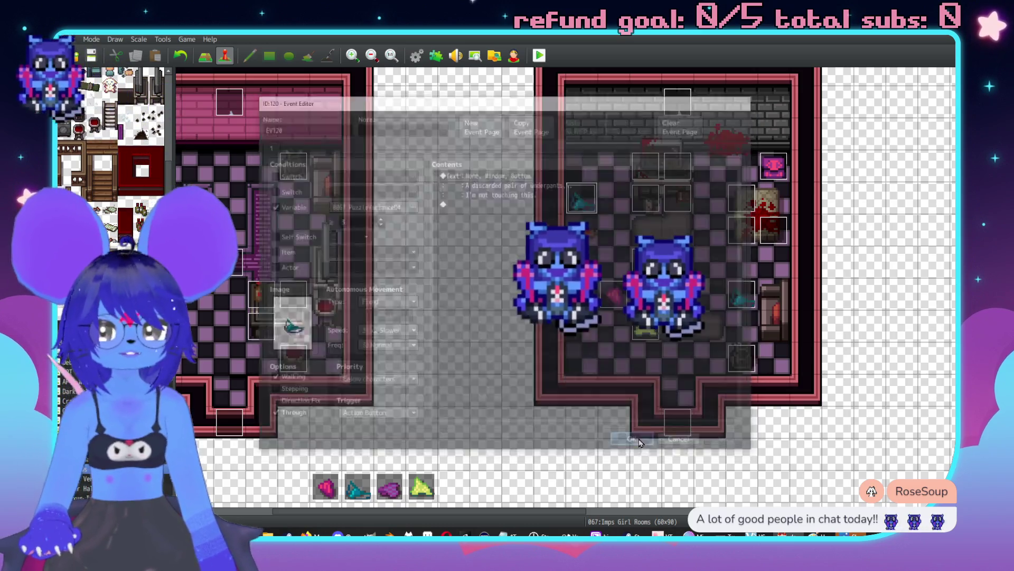
pyautogui.doubleClick(353, 382)
pyautogui.click(272, 415)
pyautogui.click(634, 442)
# Step: Make the second teal underwear event passable and lower its variable threshold to 3
pyautogui.doubleClick(754, 294)
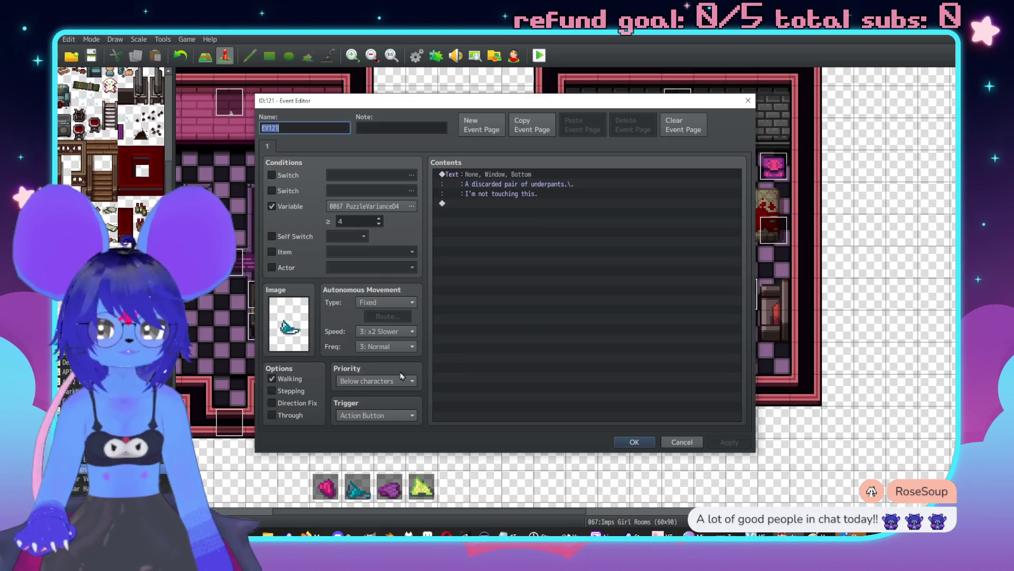
pyautogui.click(272, 415)
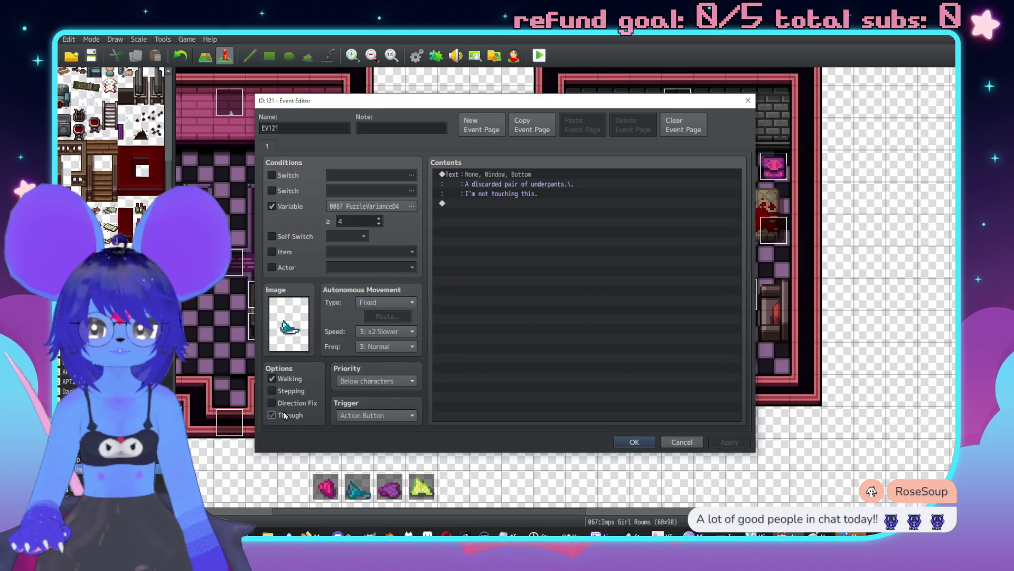
pyautogui.click(379, 223)
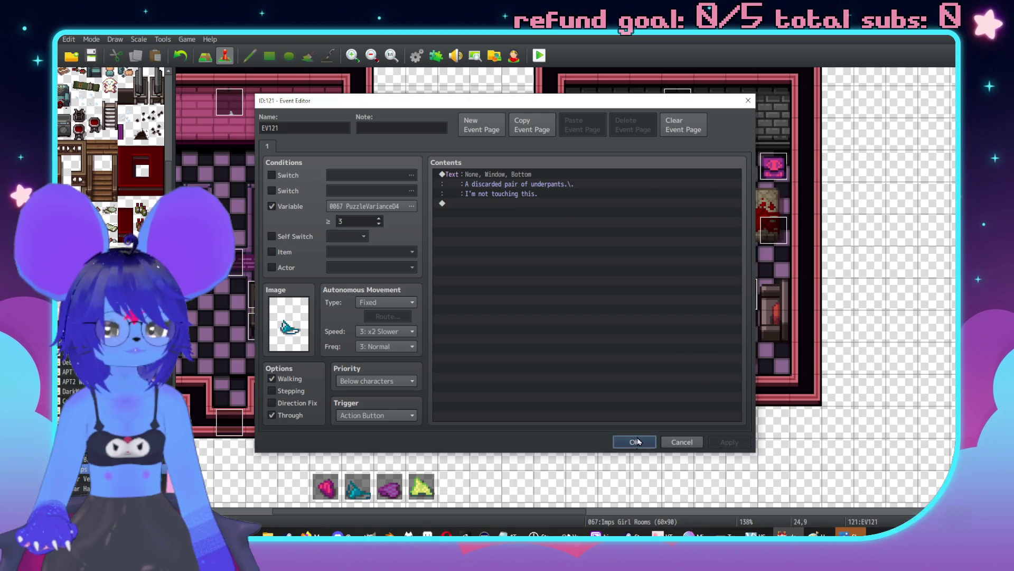
pyautogui.press('Return')
pyautogui.doubleClick(629, 328)
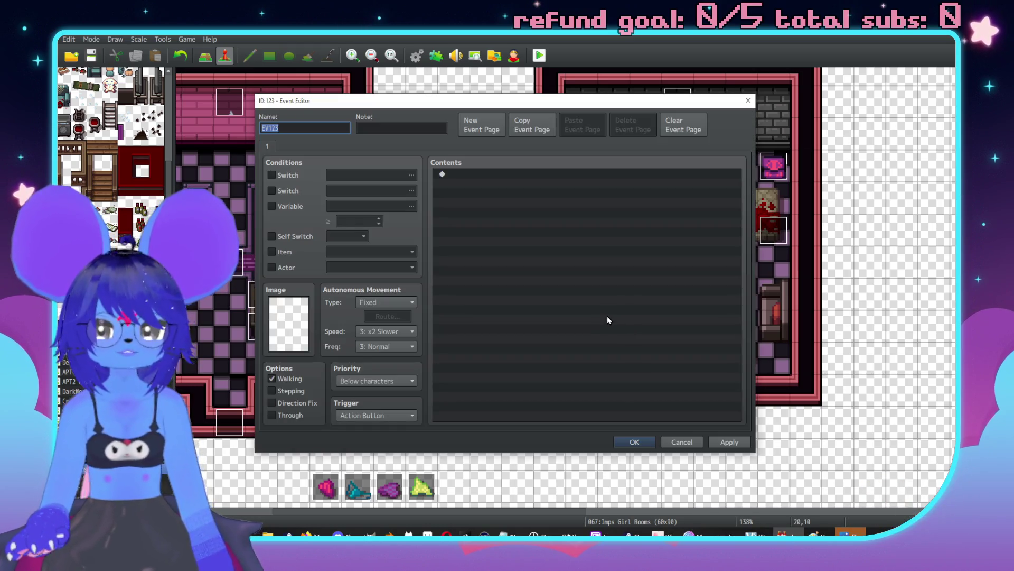
pyautogui.click(682, 441)
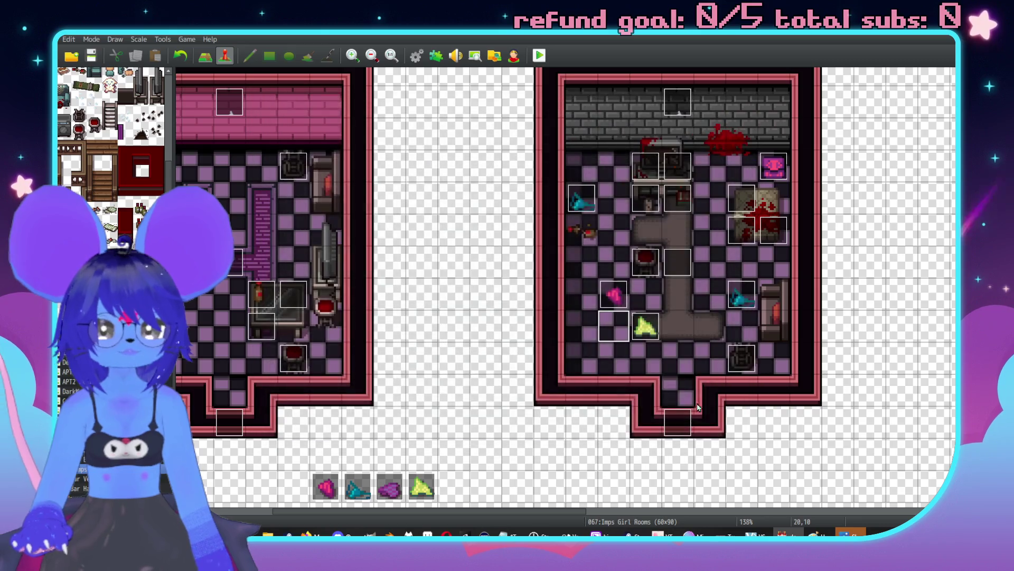
# Step: Review the yellow, pink and teal underwear events' settings
pyautogui.doubleClick(649, 323)
pyautogui.doubleClick(363, 223)
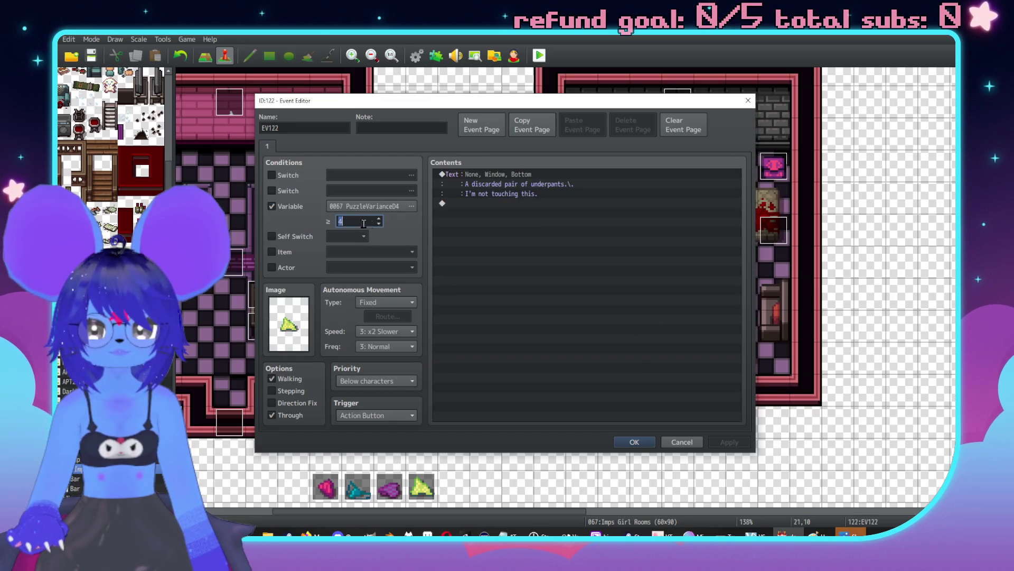
pyautogui.click(639, 443)
pyautogui.doubleClick(614, 293)
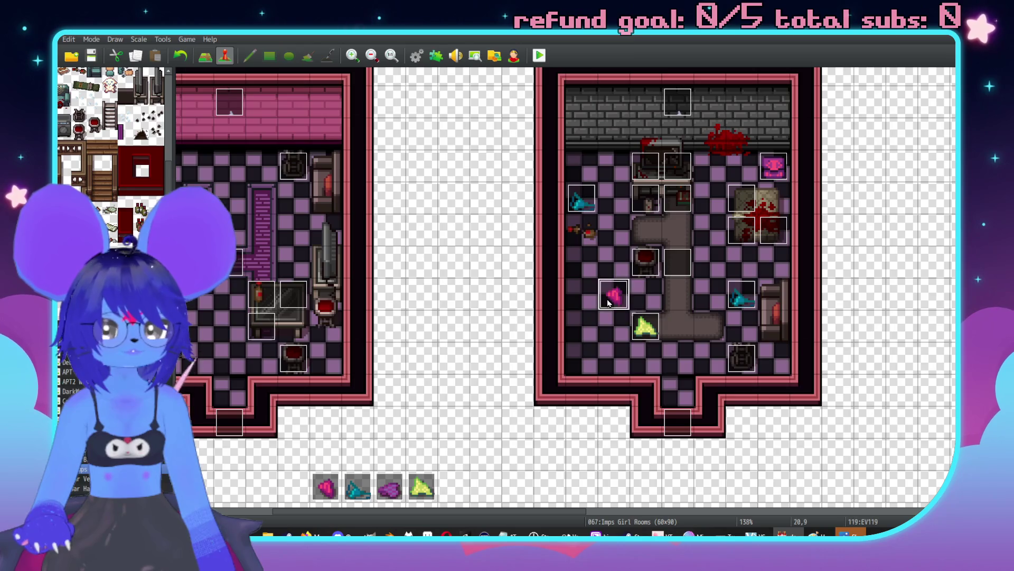
pyautogui.click(693, 446)
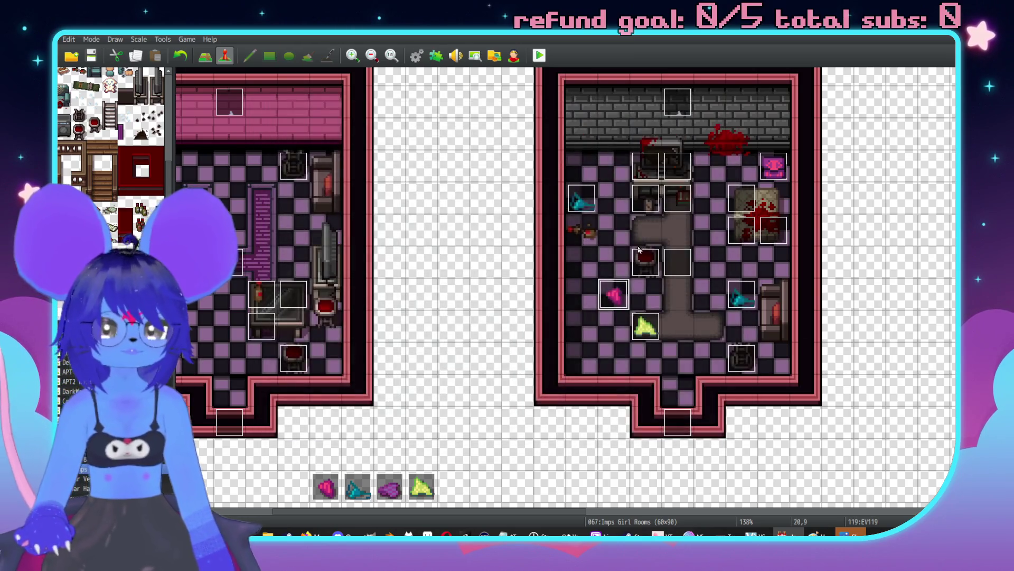
pyautogui.doubleClick(641, 276)
pyautogui.press('Escape')
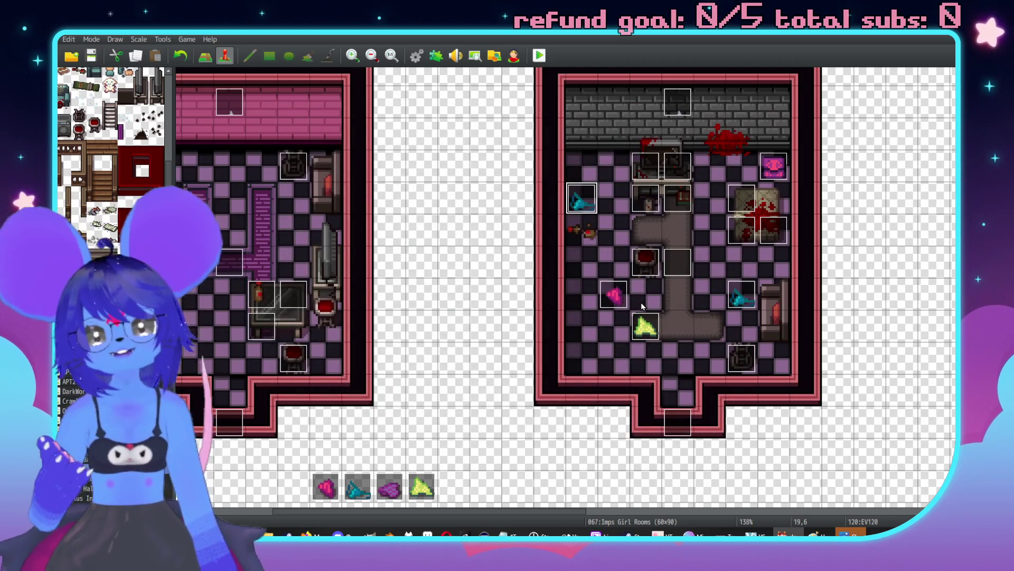
# Step: Make the purple and yellow spare events passable, then run a quick playtest
pyautogui.middleClick(656, 258)
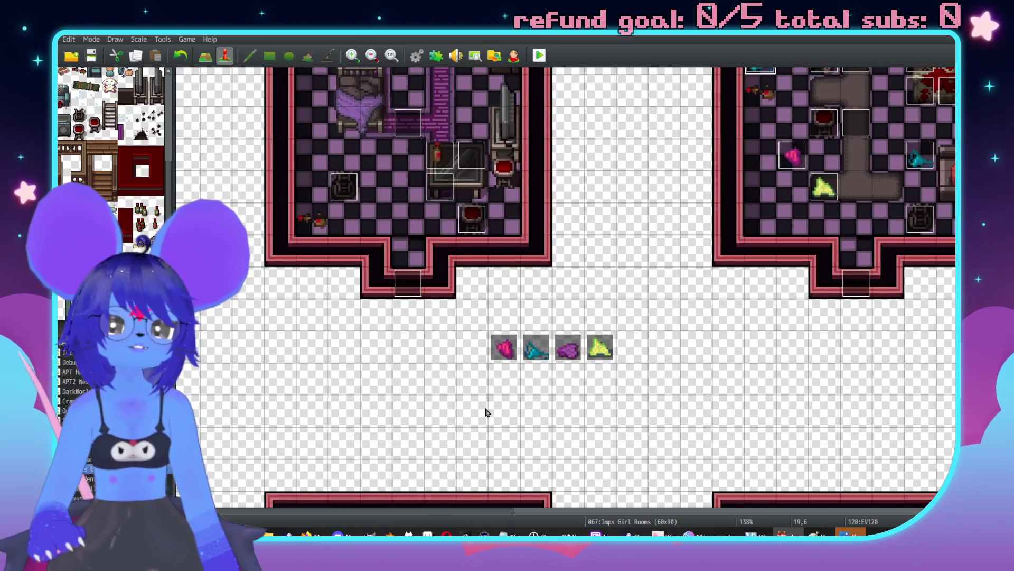
pyautogui.middleClick(592, 319)
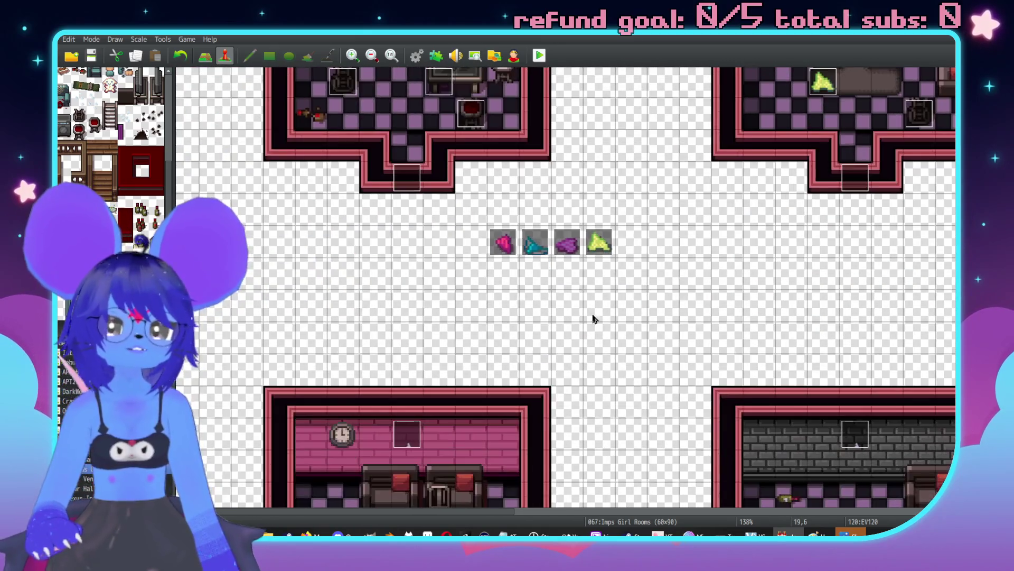
pyautogui.doubleClick(570, 250)
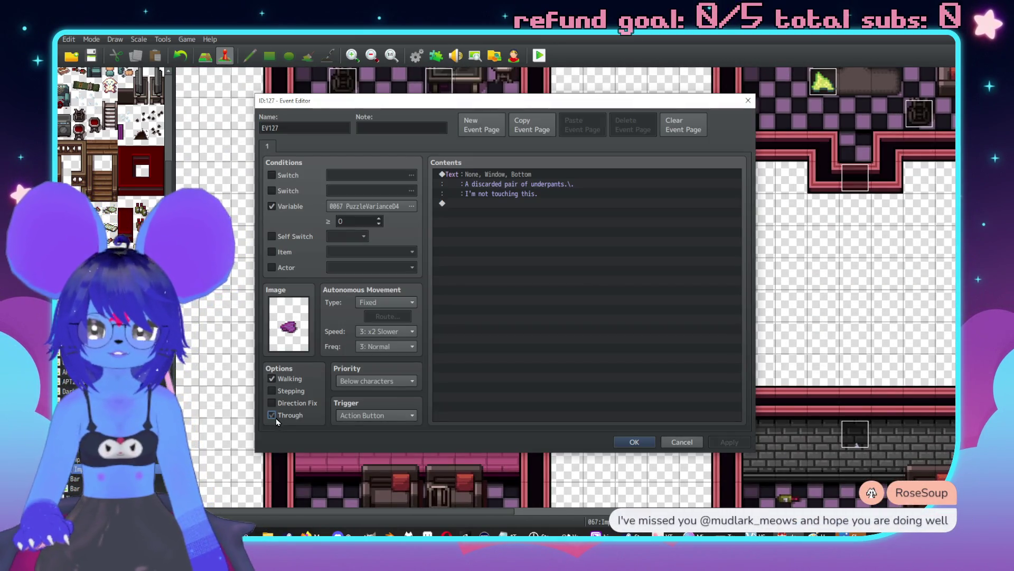
pyautogui.click(635, 441)
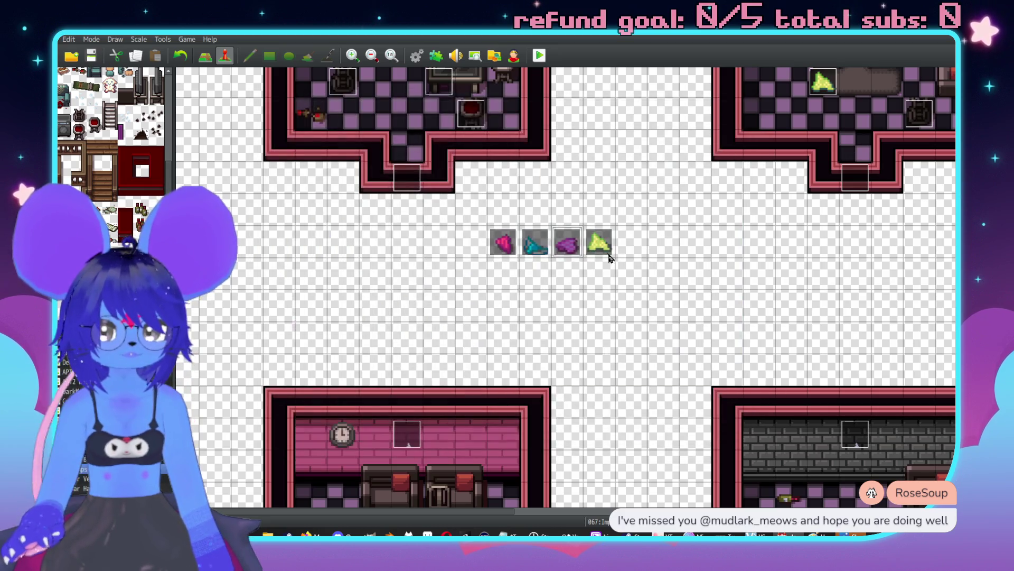
pyautogui.doubleClick(598, 248)
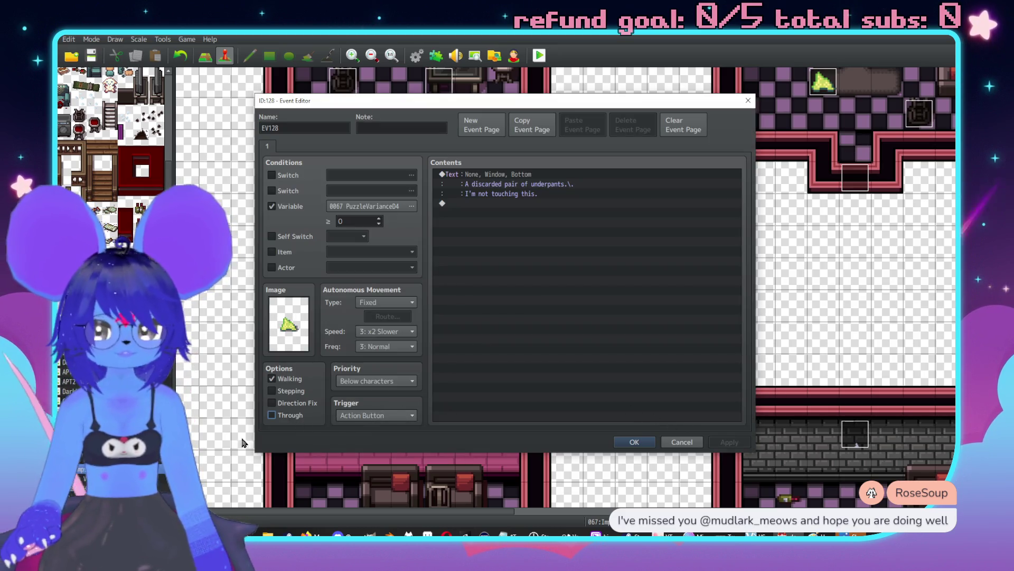
pyautogui.click(728, 444)
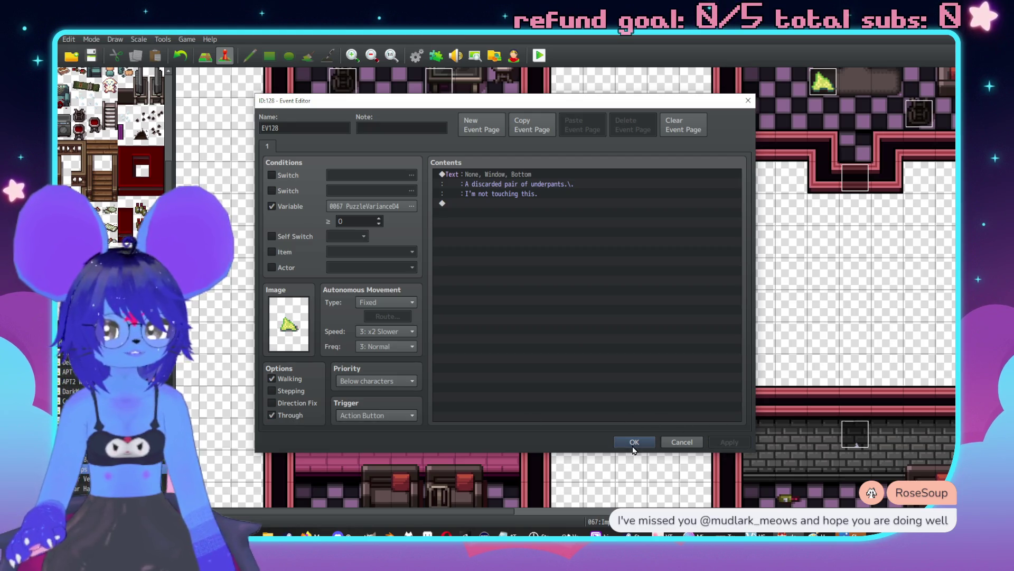
pyautogui.click(633, 446)
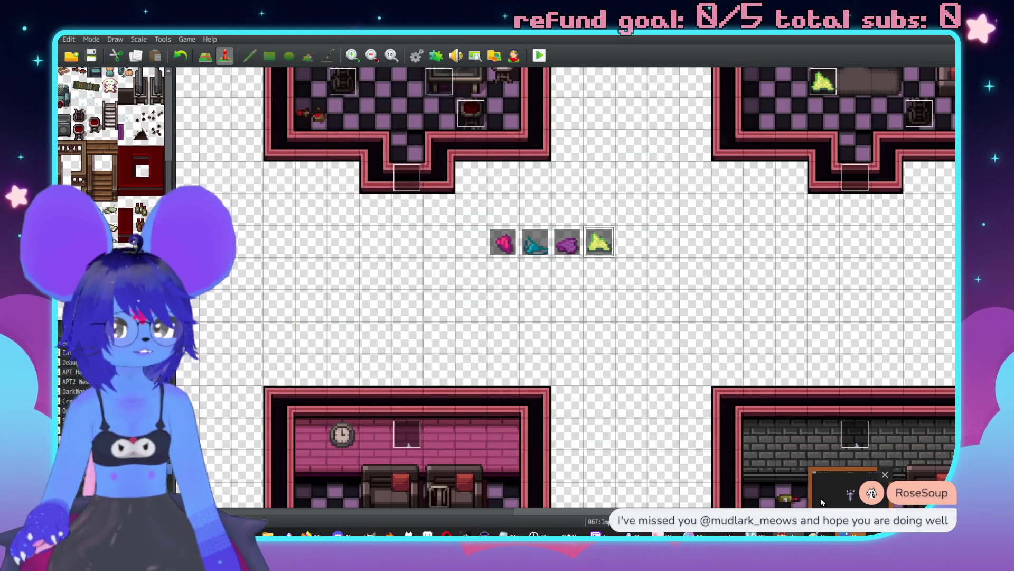
pyautogui.press('F12')
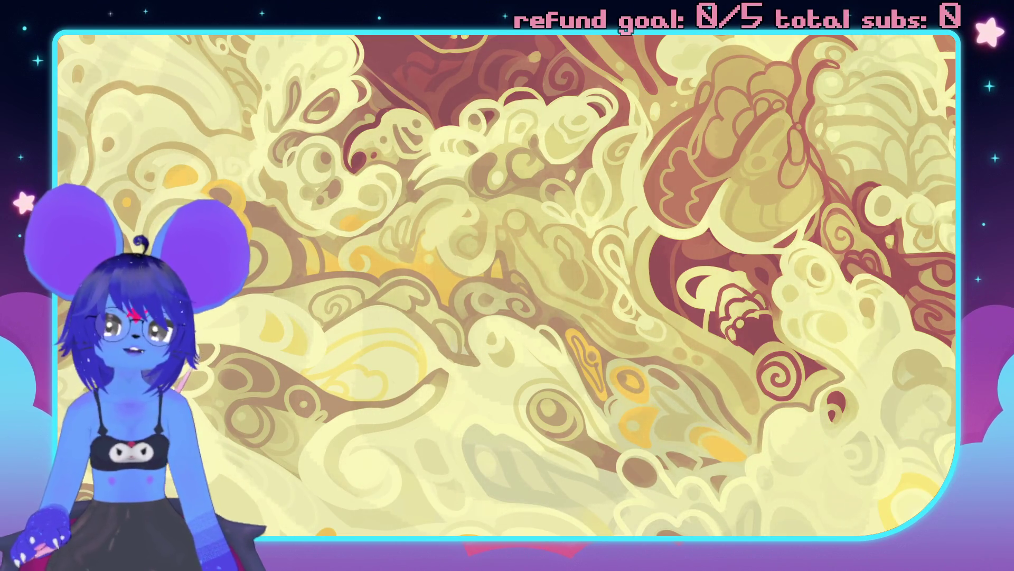
pyautogui.hotkey('alt', 'F4')
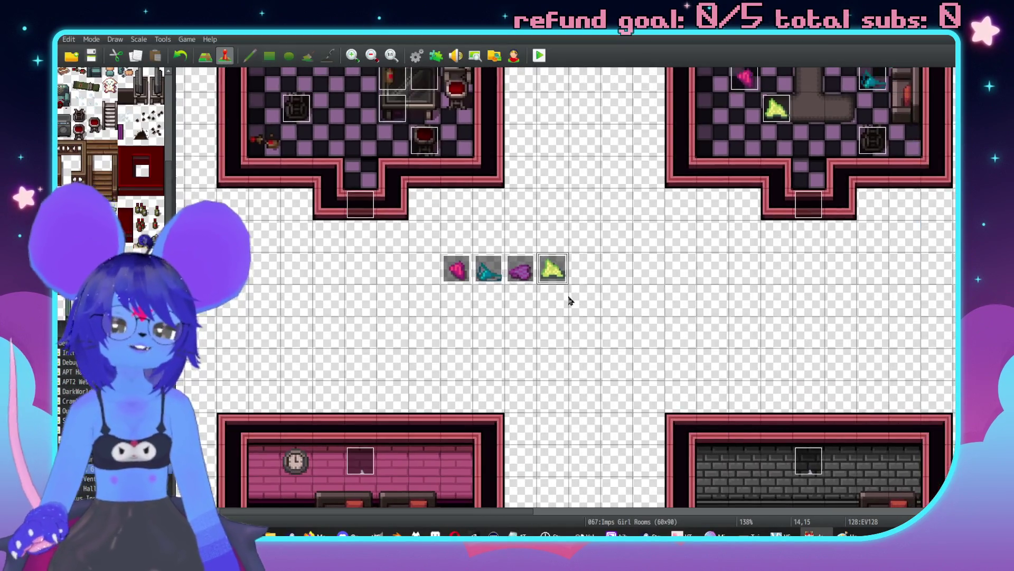
# Step: Turn on Through for the teal and pink spare underwear events
pyautogui.doubleClick(516, 271)
pyautogui.press('Escape')
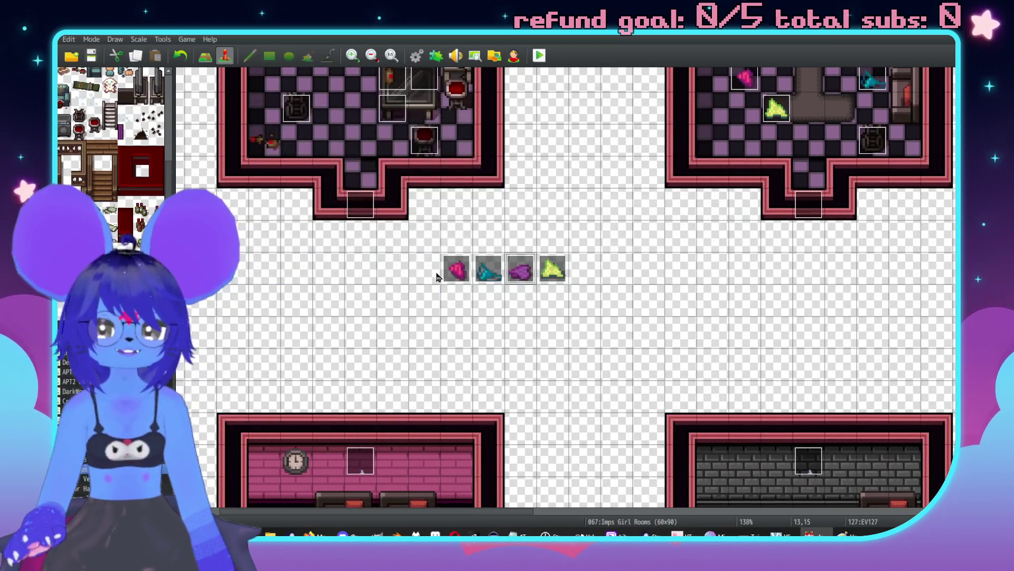
pyautogui.doubleClick(490, 268)
pyautogui.click(280, 417)
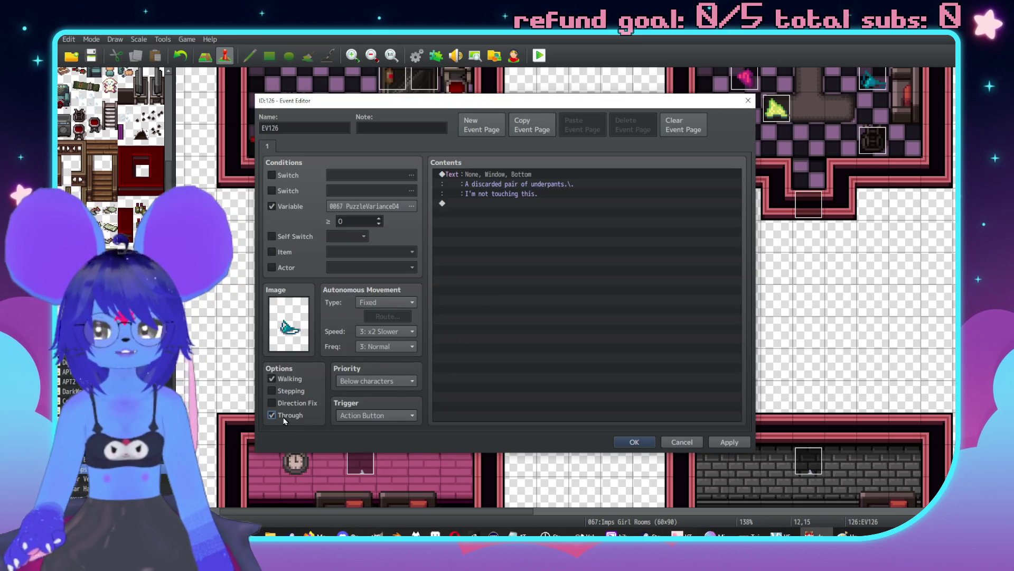
pyautogui.click(633, 442)
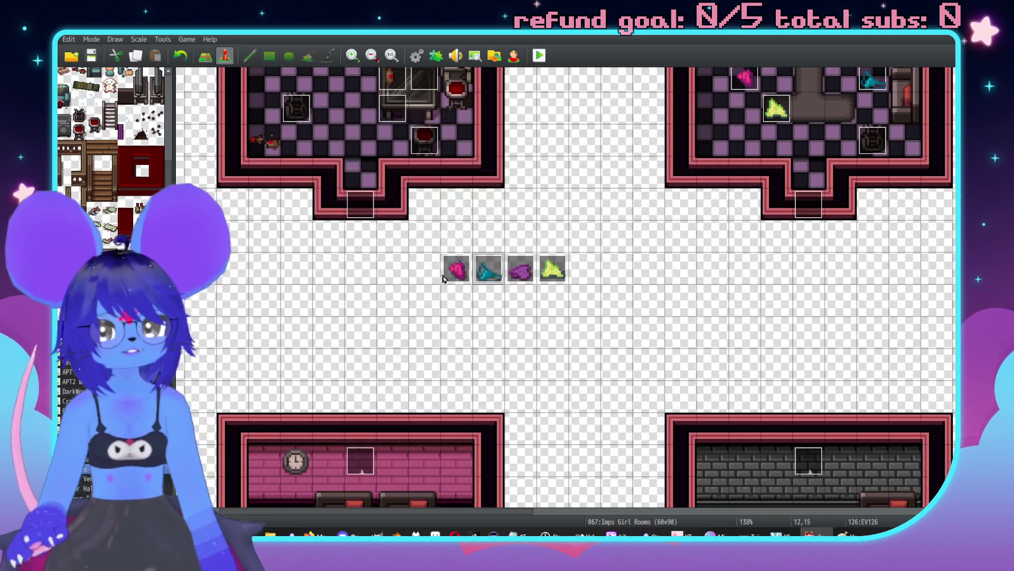
pyautogui.doubleClick(455, 271)
pyautogui.click(299, 416)
pyautogui.click(636, 442)
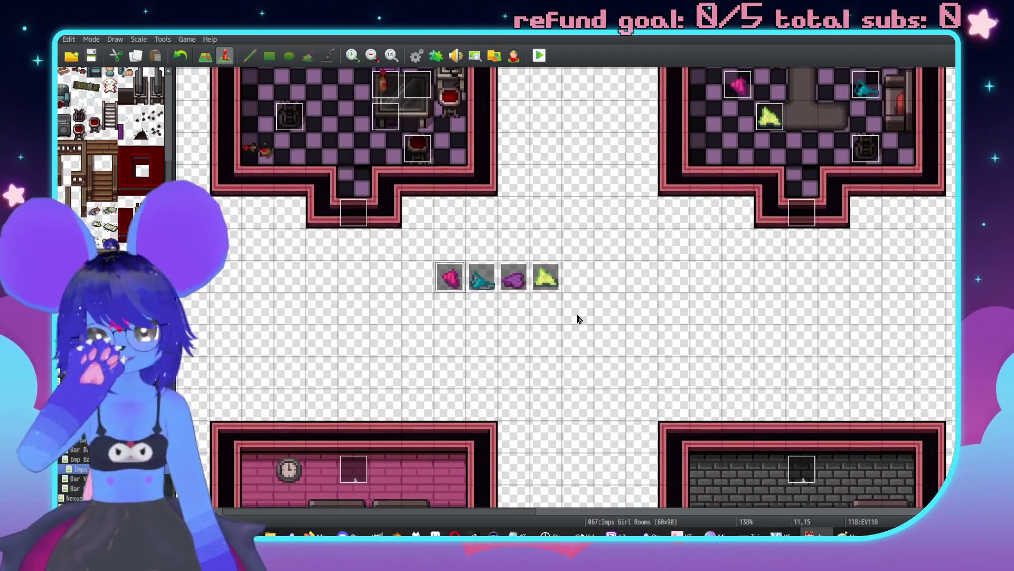
pyautogui.click(543, 290)
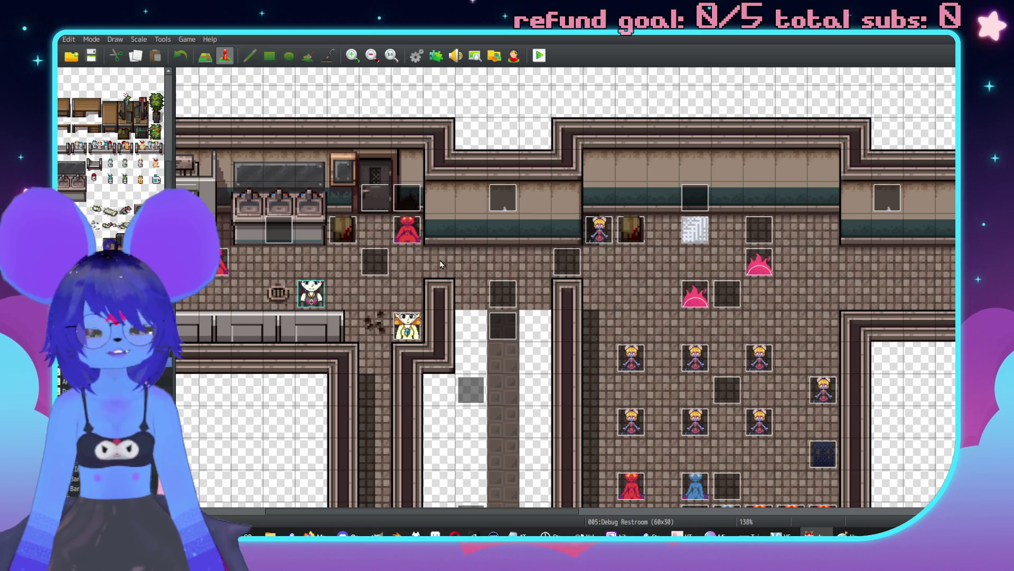
# Step: Paste a copy of the underpants event onto a floor tile and inspect it
pyautogui.click(407, 294)
pyautogui.hotkey('ctrl', 'v')
pyautogui.hscroll(-2, 480, 345)
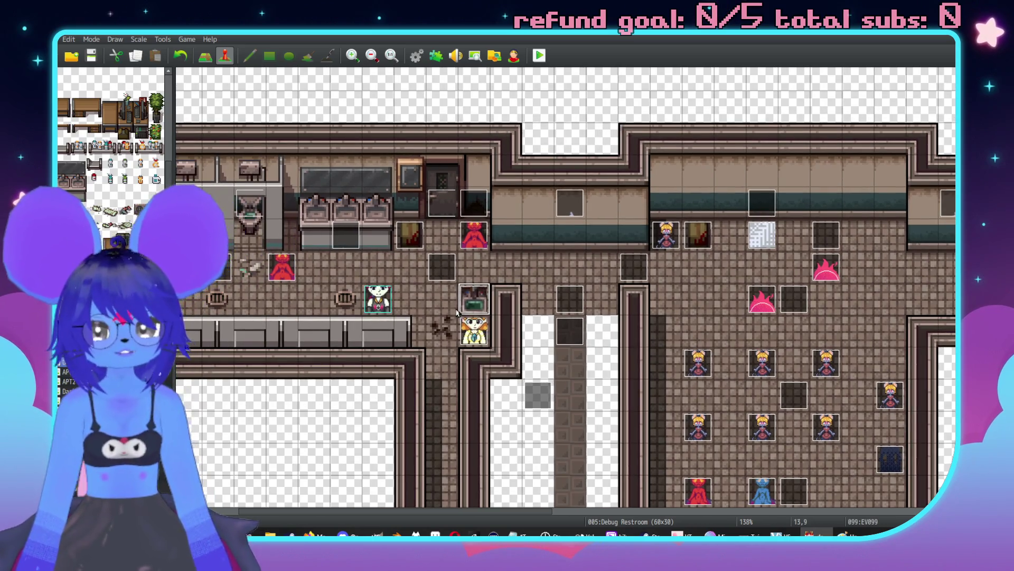
pyautogui.doubleClick(476, 302)
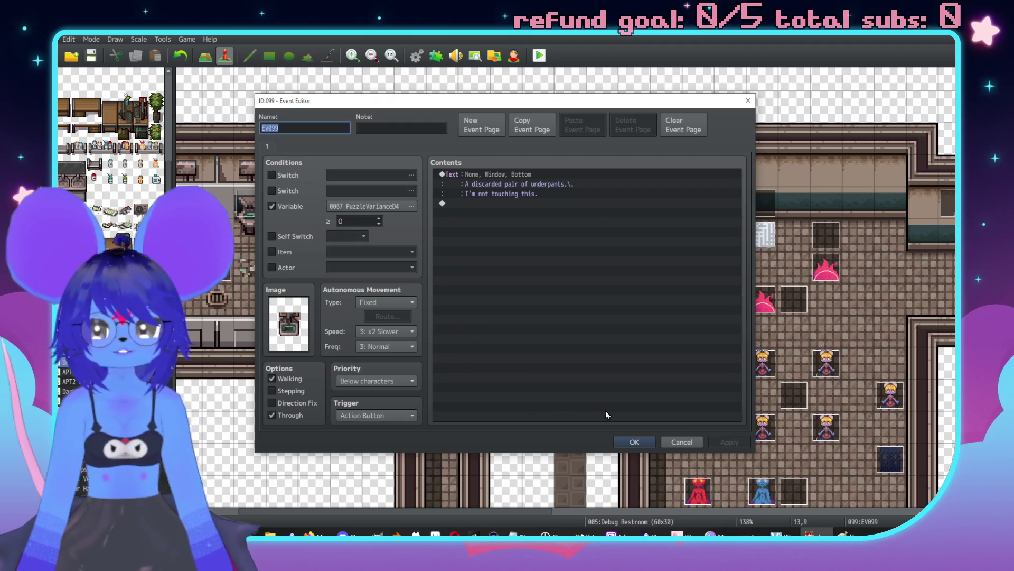
pyautogui.click(681, 440)
# Step: Save, playtest from New Game, and read the discarded-underpants message
pyautogui.click(538, 59)
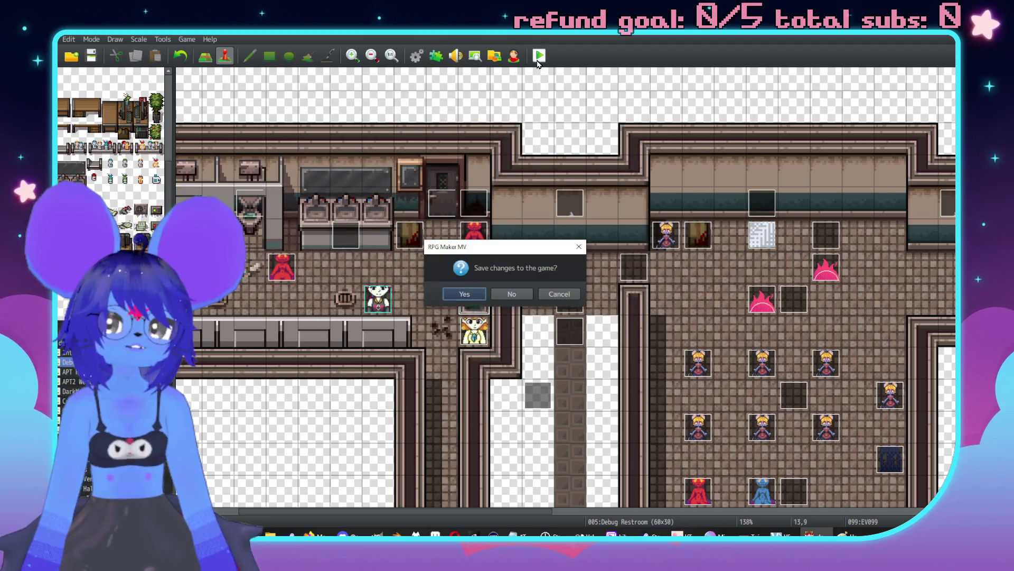
pyautogui.click(463, 295)
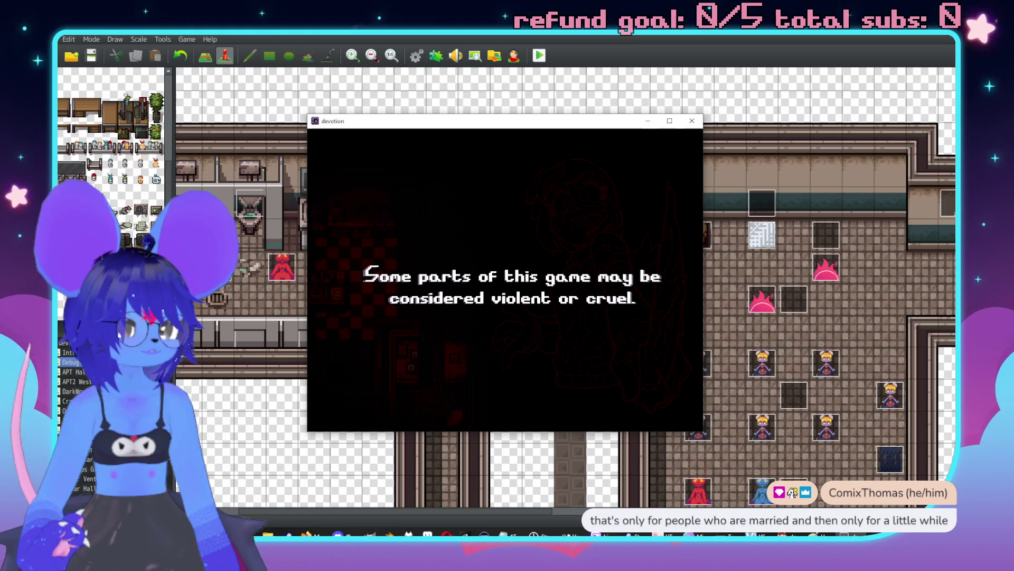
pyautogui.press('Up')
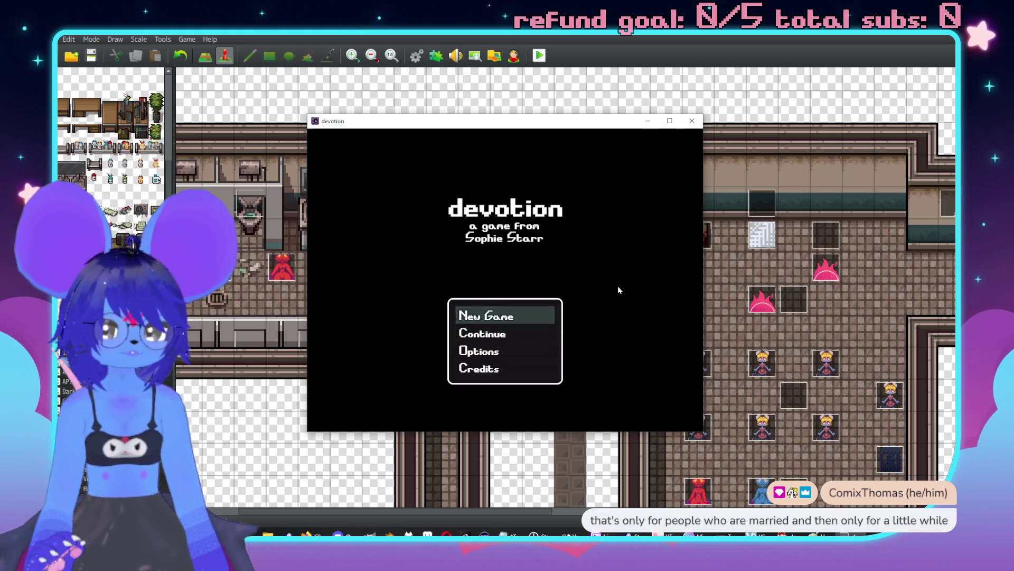
pyautogui.press('Return')
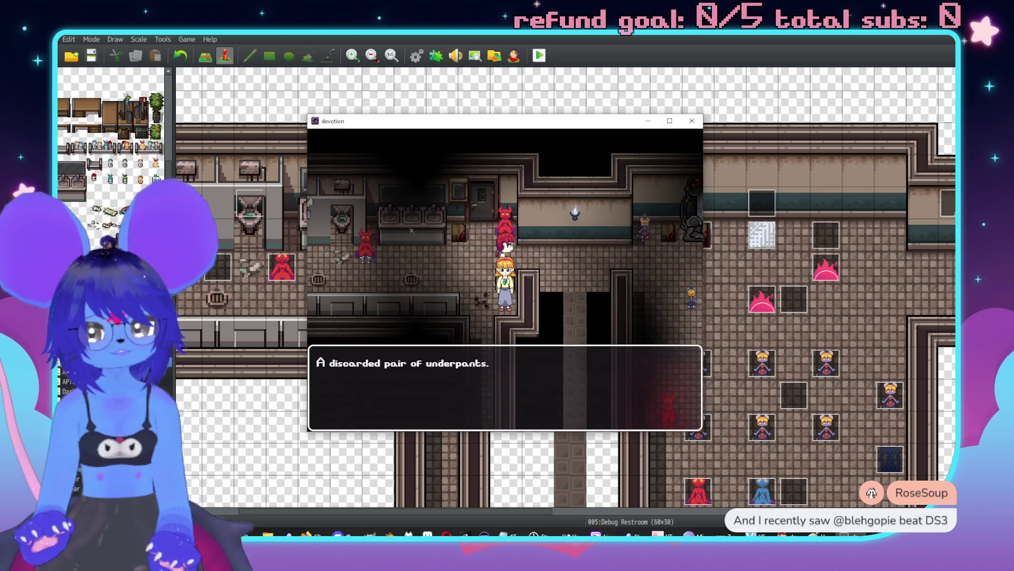
pyautogui.press('Return')
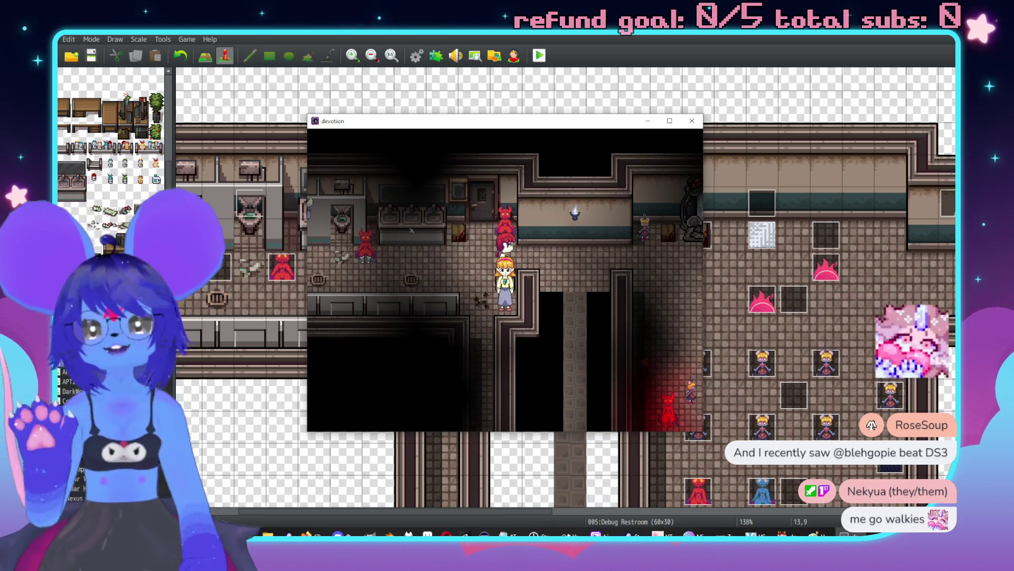
pyautogui.hotkey('alt', 'F4')
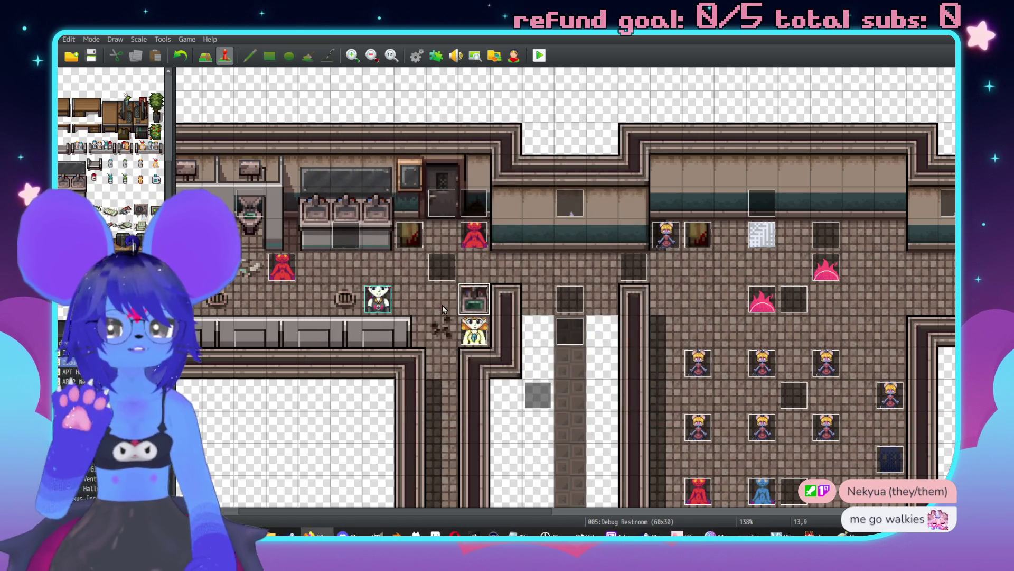
# Step: Delete the test underpants event and switch to the 067 Imps Girl Rooms map
pyautogui.click(484, 304)
pyautogui.press('Delete')
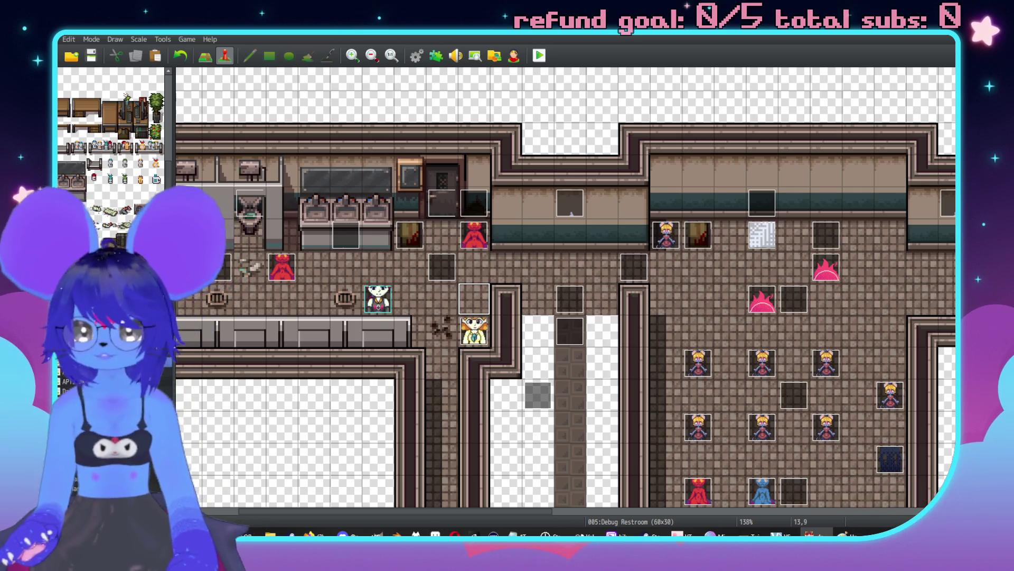
pyautogui.click(106, 401)
pyautogui.press('Up')
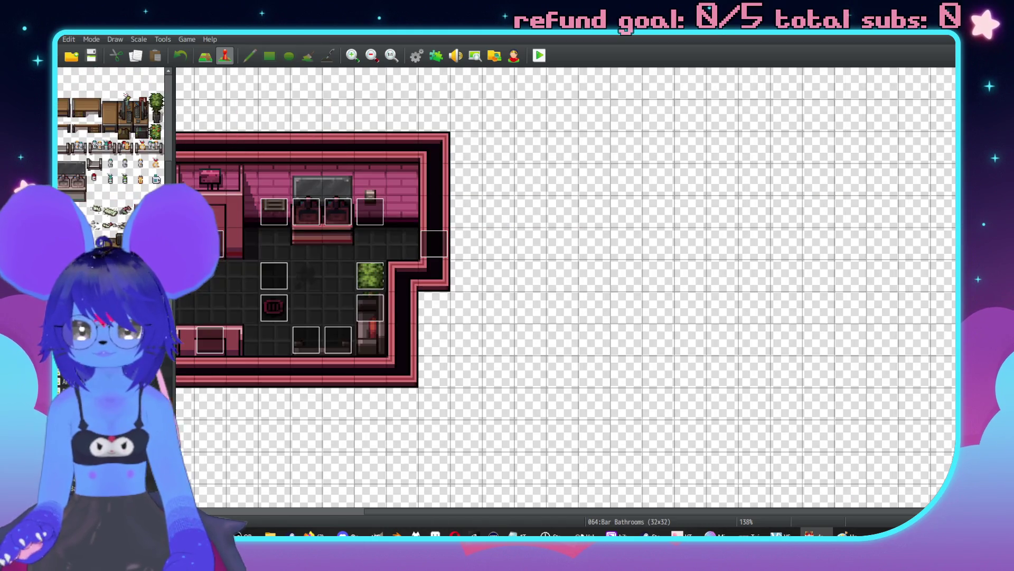
pyautogui.press('Down')
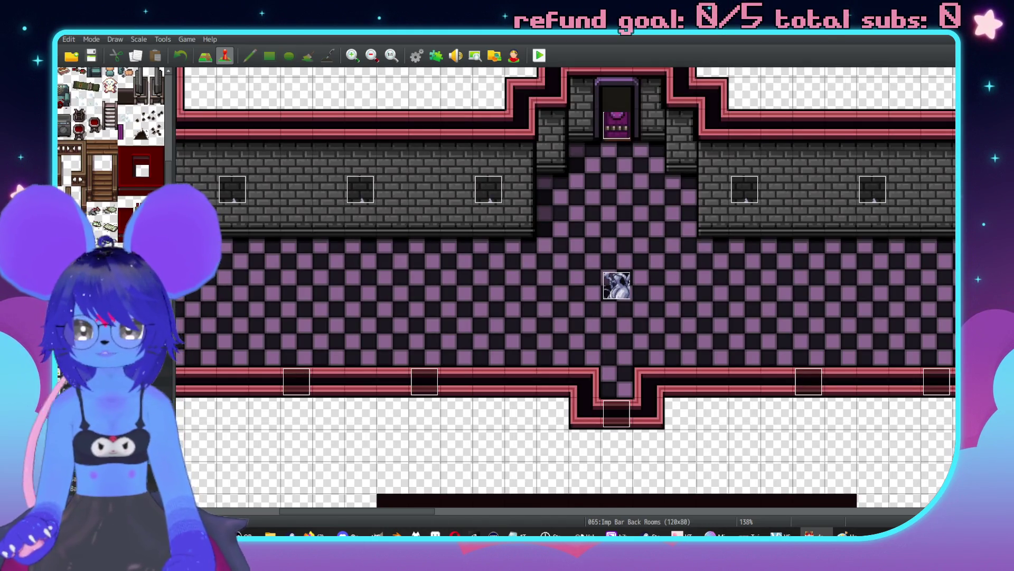
pyautogui.press('Down')
pyautogui.press('Down')
pyautogui.scroll(2, 569, 349)
pyautogui.hscroll(2, 645, 248)
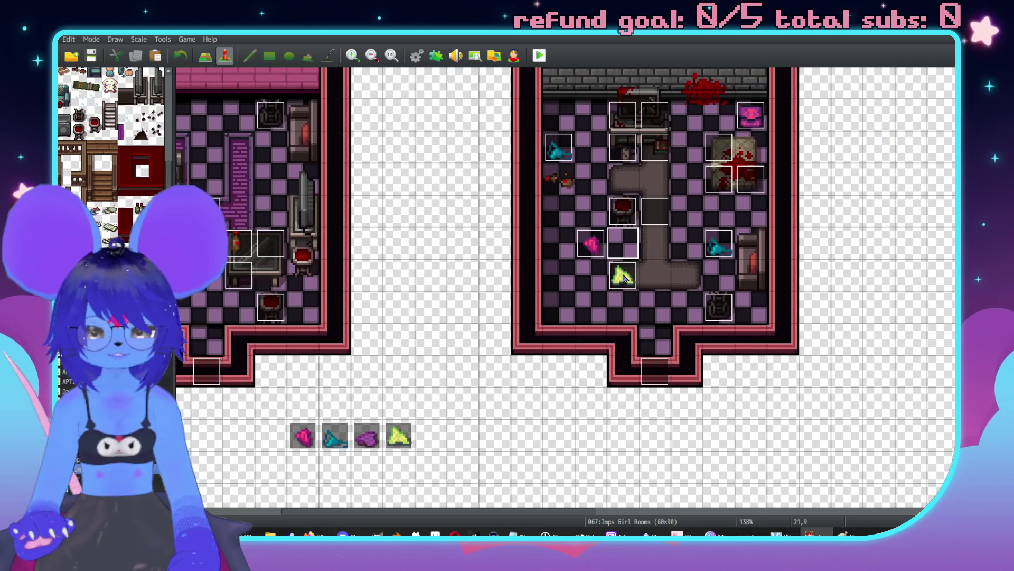
pyautogui.scroll(-10, 591, 264)
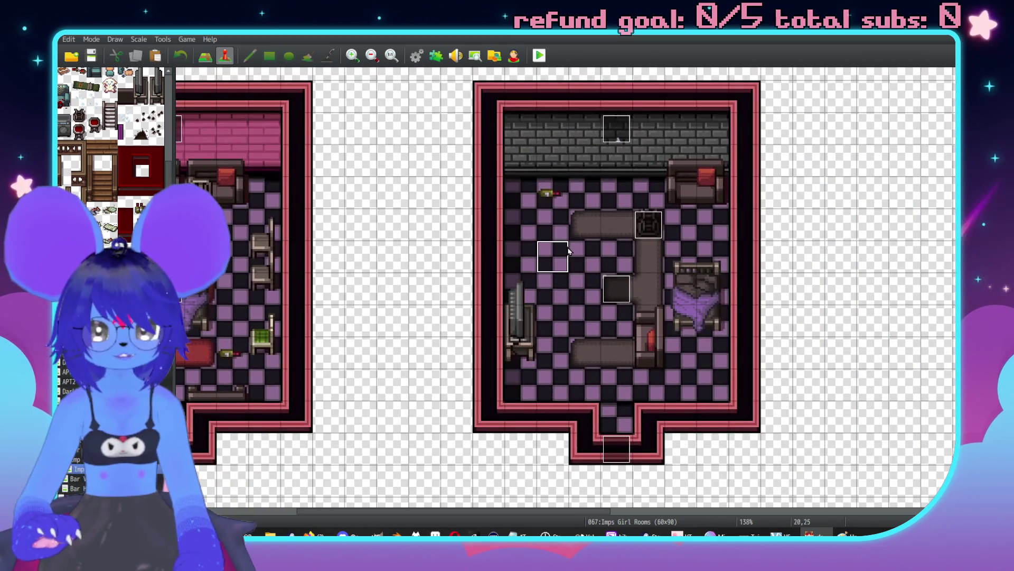
# Step: Duplicate the yellow-green underpants event and bring up the database's Tilesets list
pyautogui.click(567, 252)
pyautogui.hotkey('ctrl', 'v')
pyautogui.scroll(-5, 661, 222)
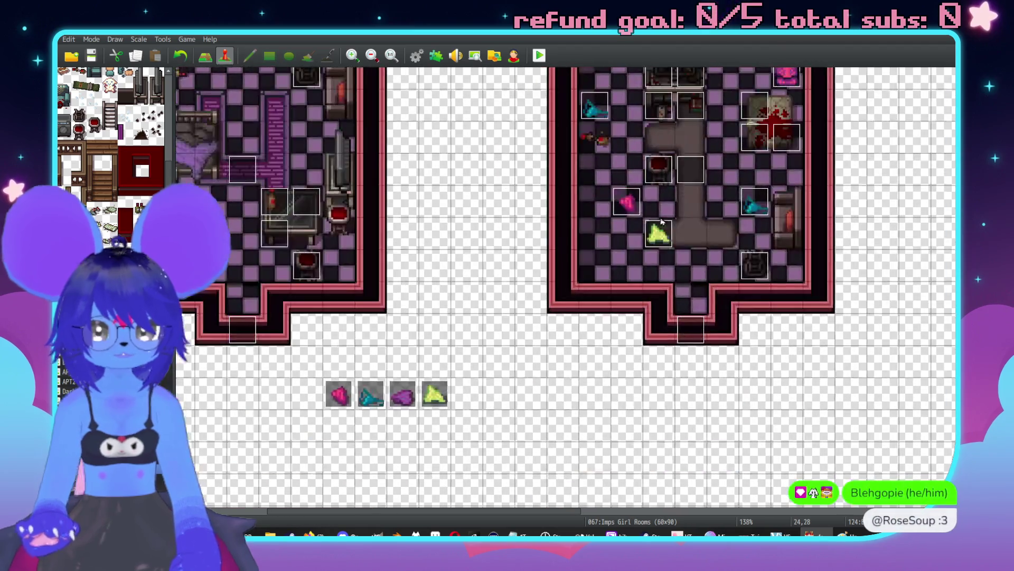
pyautogui.scroll(10, 766, 191)
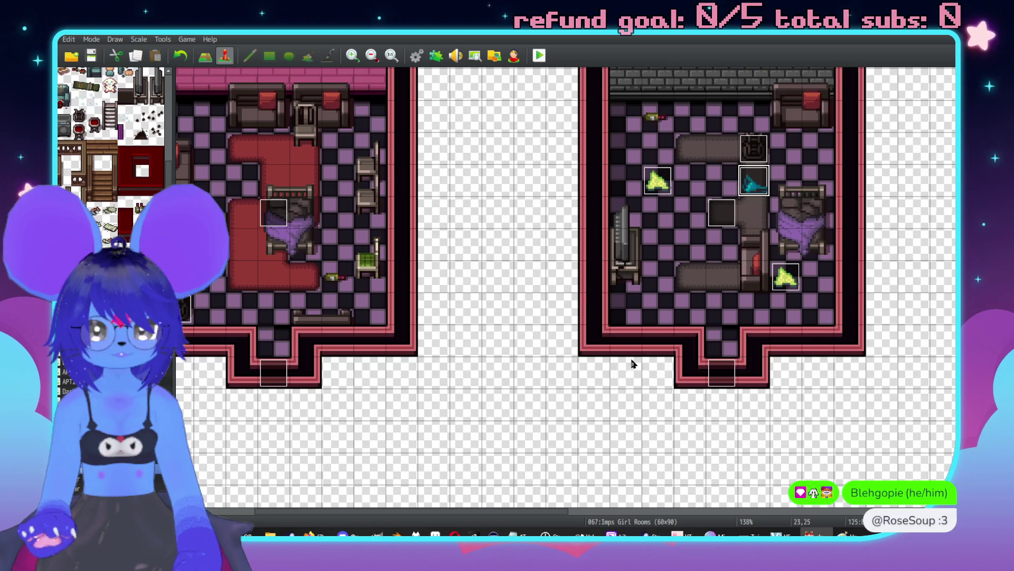
pyautogui.scroll(-8, 756, 170)
pyautogui.scroll(-6, 602, 264)
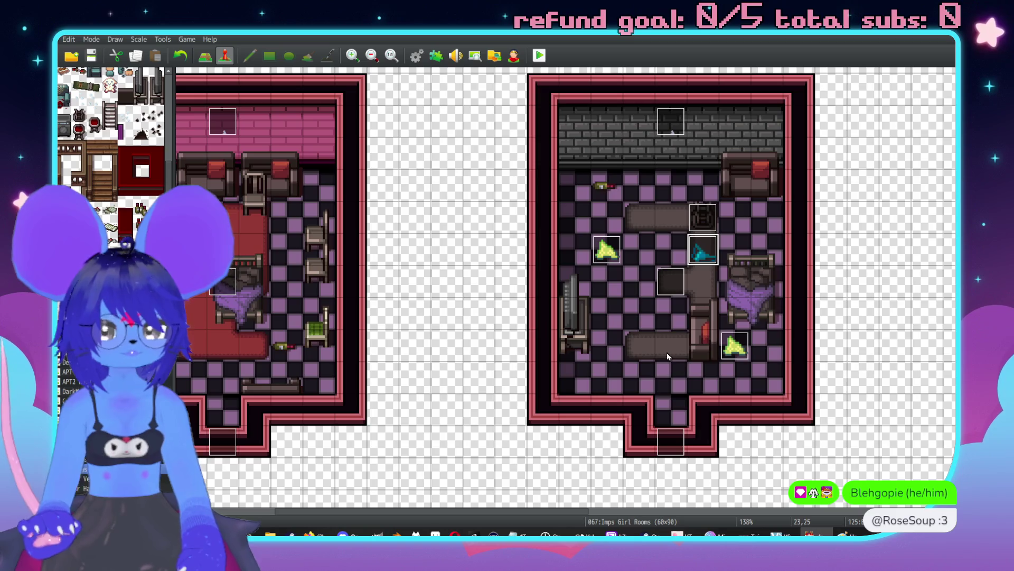
pyautogui.scroll(2, 664, 238)
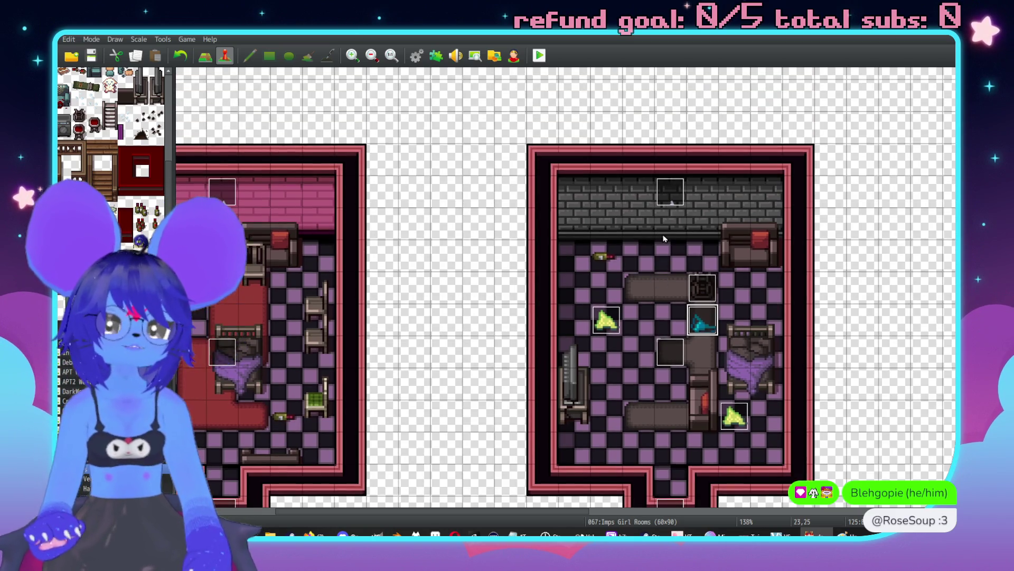
pyautogui.scroll(1, 478, 131)
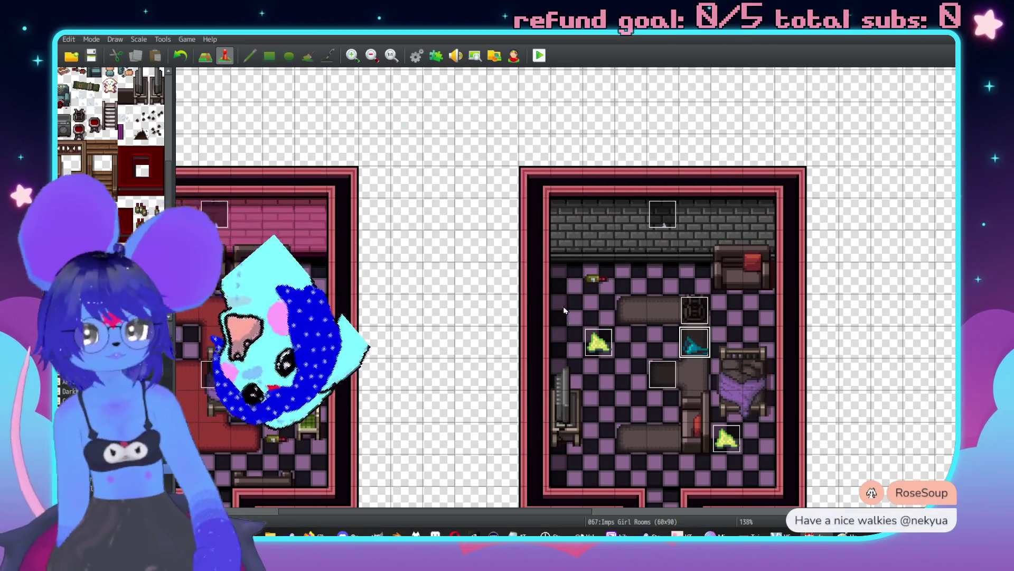
pyautogui.press('F9')
pyautogui.click(274, 275)
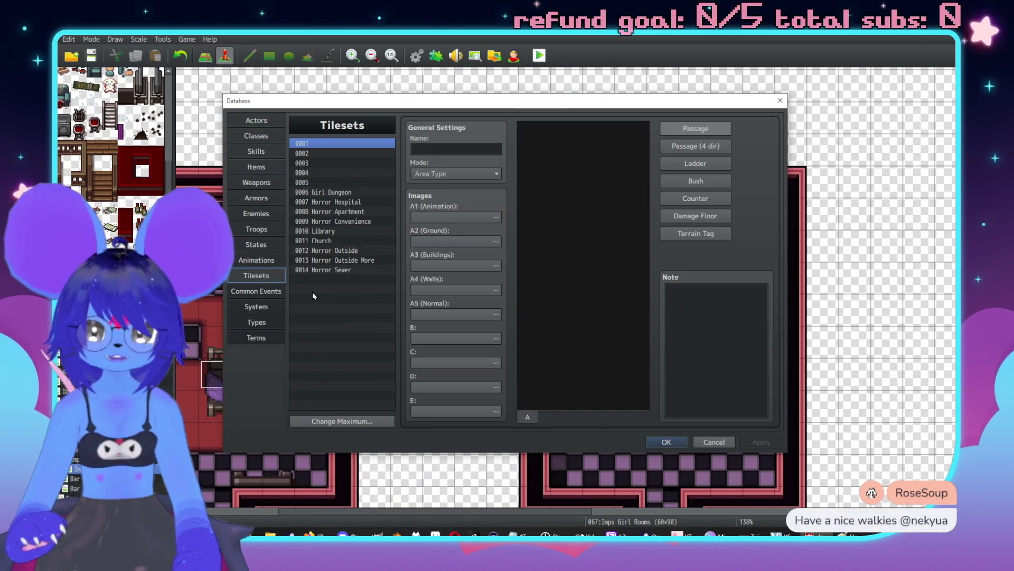
# Step: Toggle a tile's passage mark on the 0006 Girl Dungeon E sheet and confirm
pyautogui.click(332, 192)
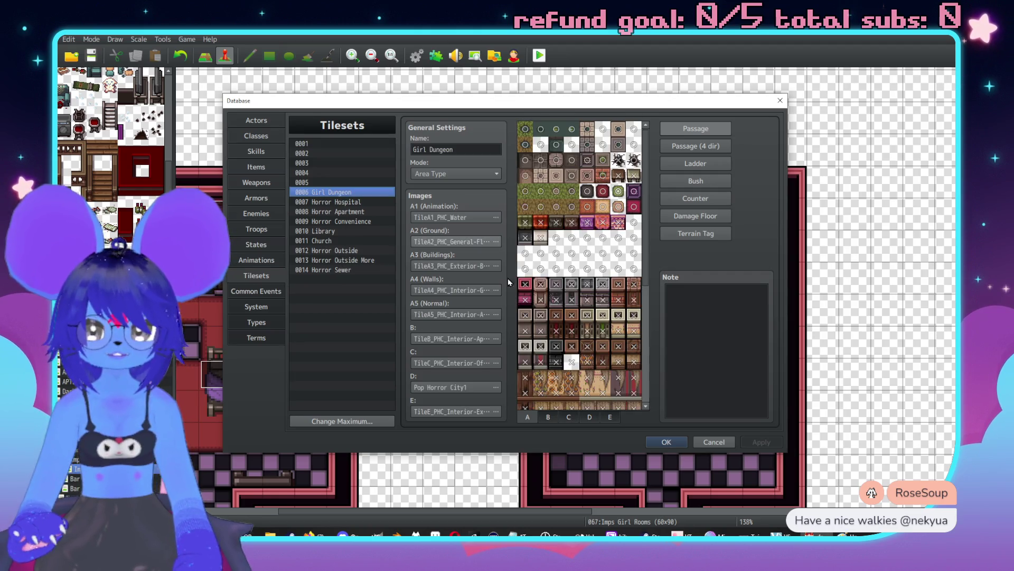
pyautogui.click(586, 418)
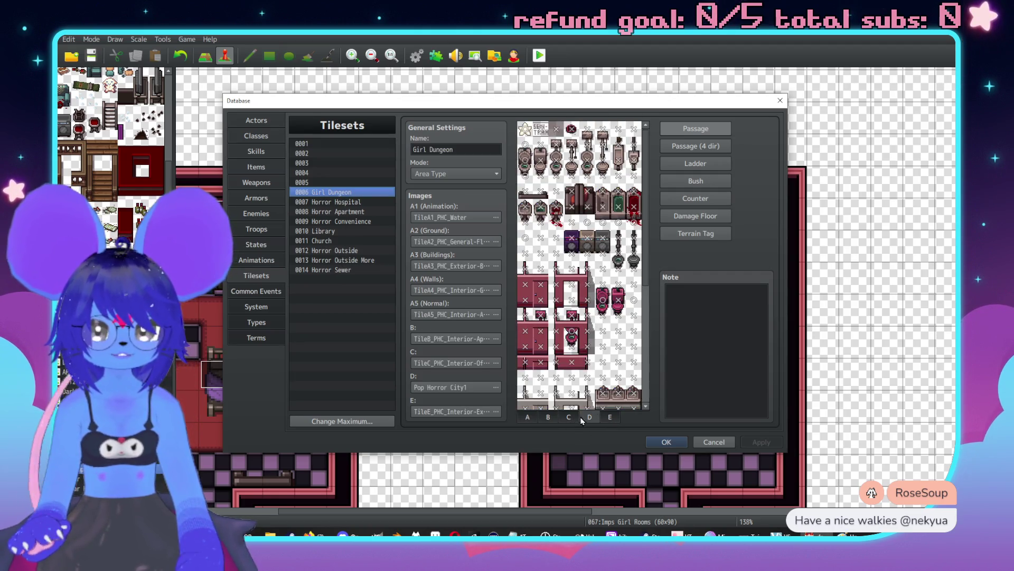
pyautogui.click(618, 417)
pyautogui.click(581, 131)
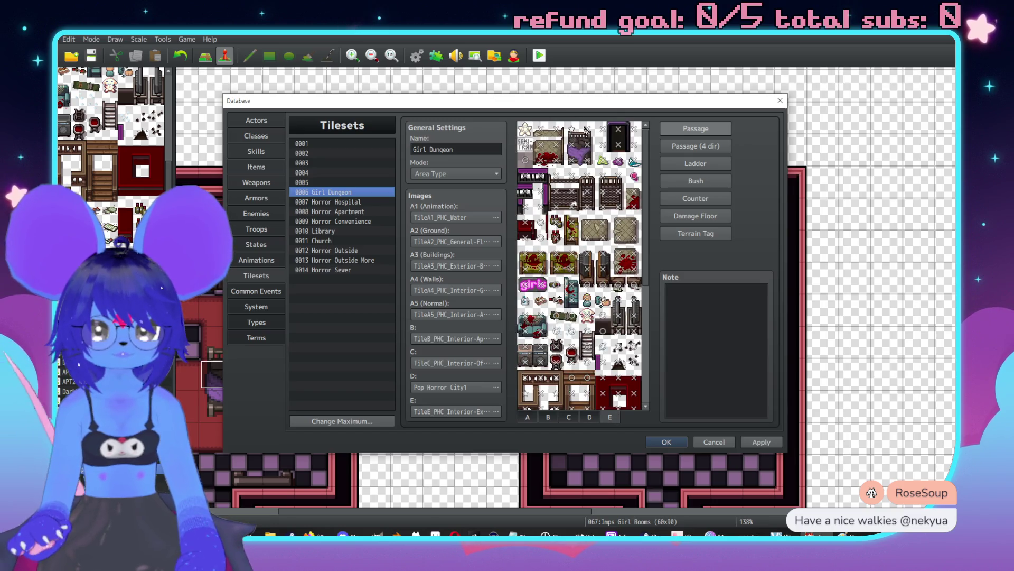
pyautogui.click(666, 442)
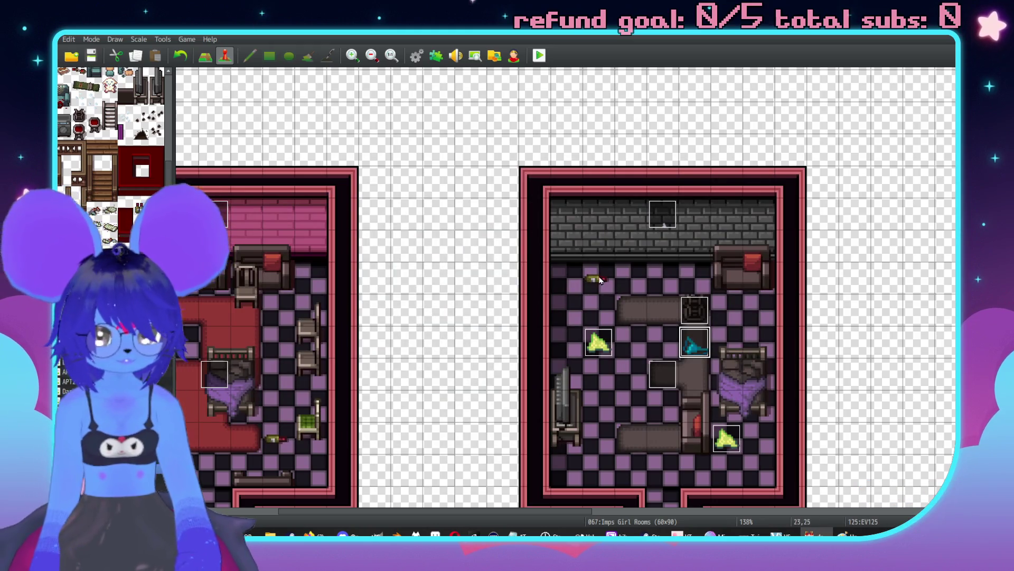
pyautogui.scroll(-5, 664, 365)
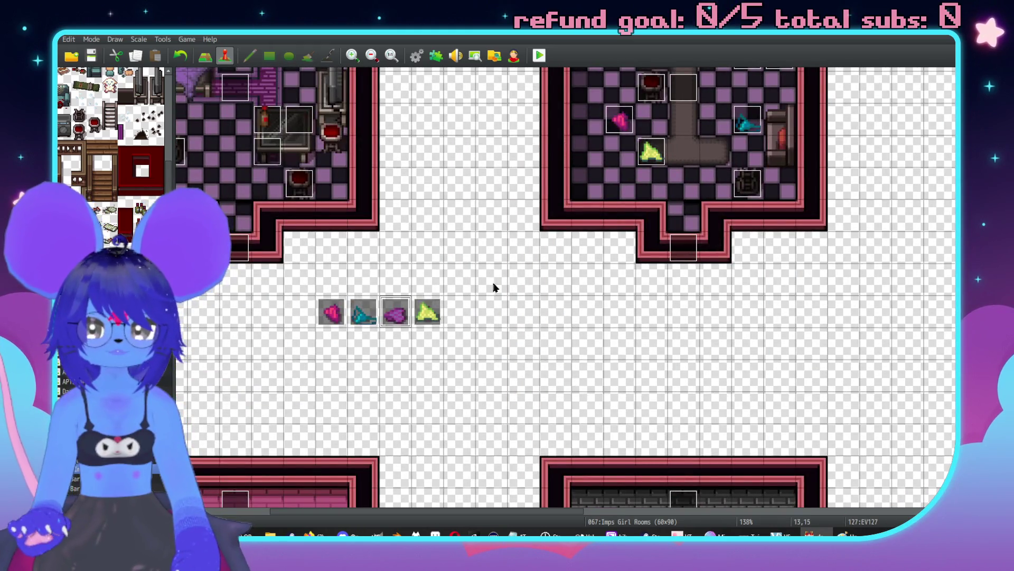
pyautogui.scroll(-5, 664, 418)
pyautogui.scroll(-1, 664, 417)
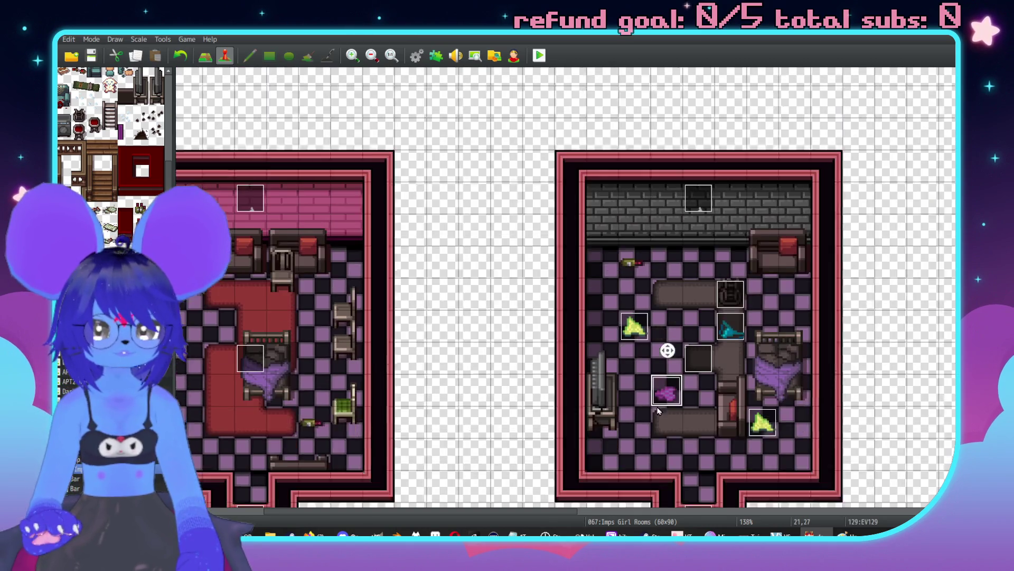
pyautogui.doubleClick(636, 316)
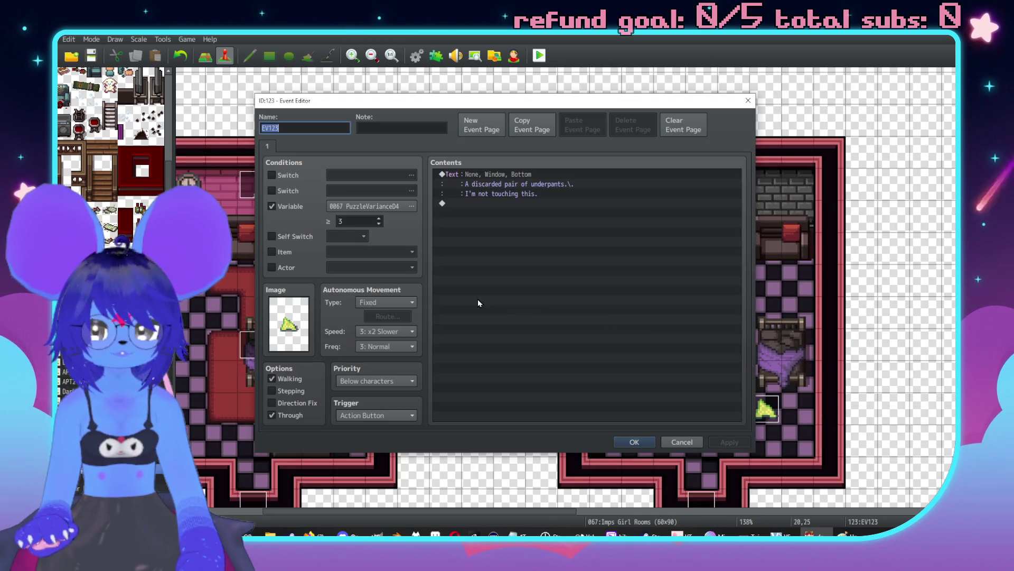
pyautogui.doubleClick(367, 217)
pyautogui.write('4')
pyautogui.click(733, 445)
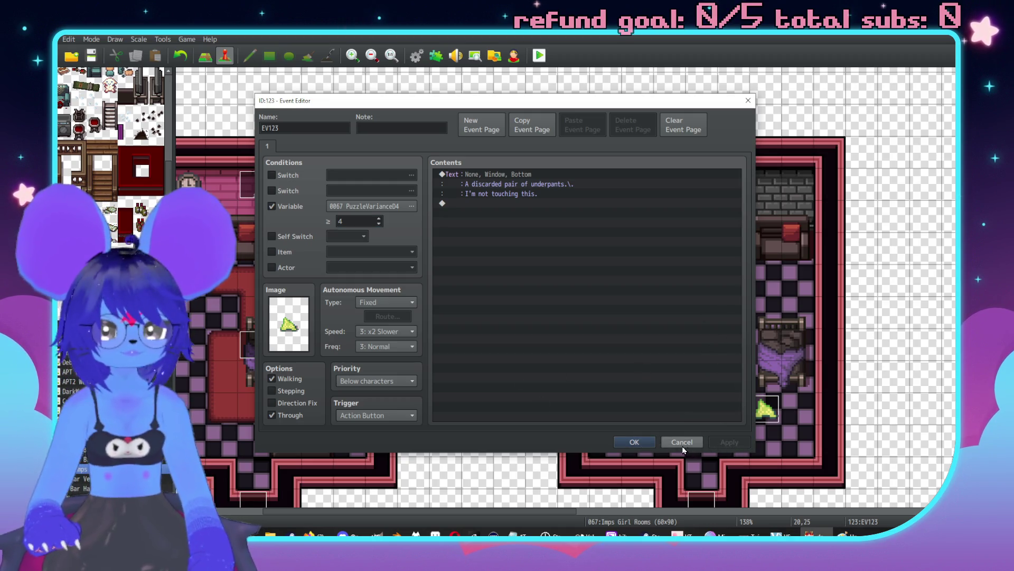
pyautogui.click(635, 443)
pyautogui.doubleClick(670, 377)
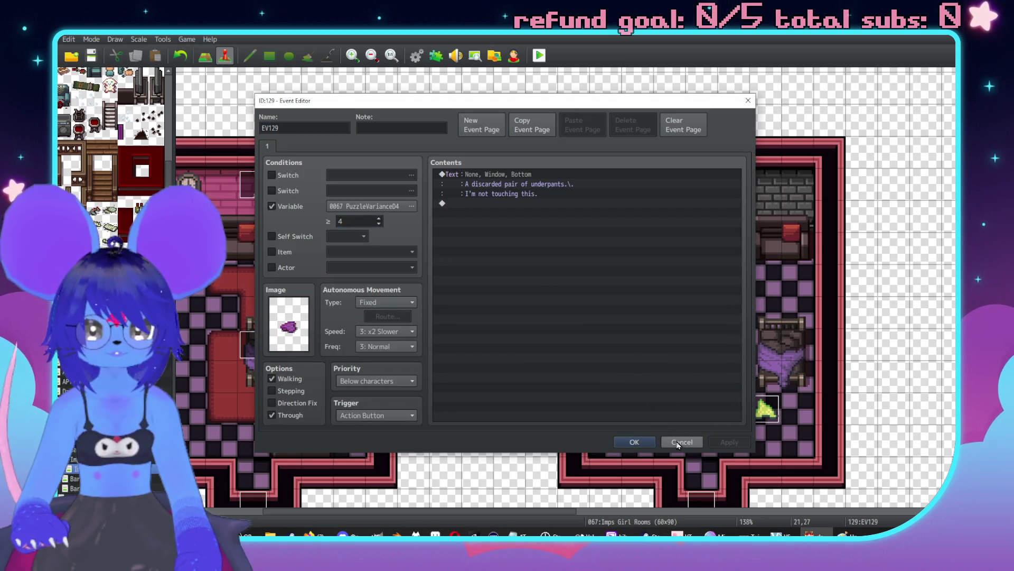
pyautogui.click(634, 441)
pyautogui.doubleClick(734, 312)
pyautogui.click(379, 218)
pyautogui.press('Down')
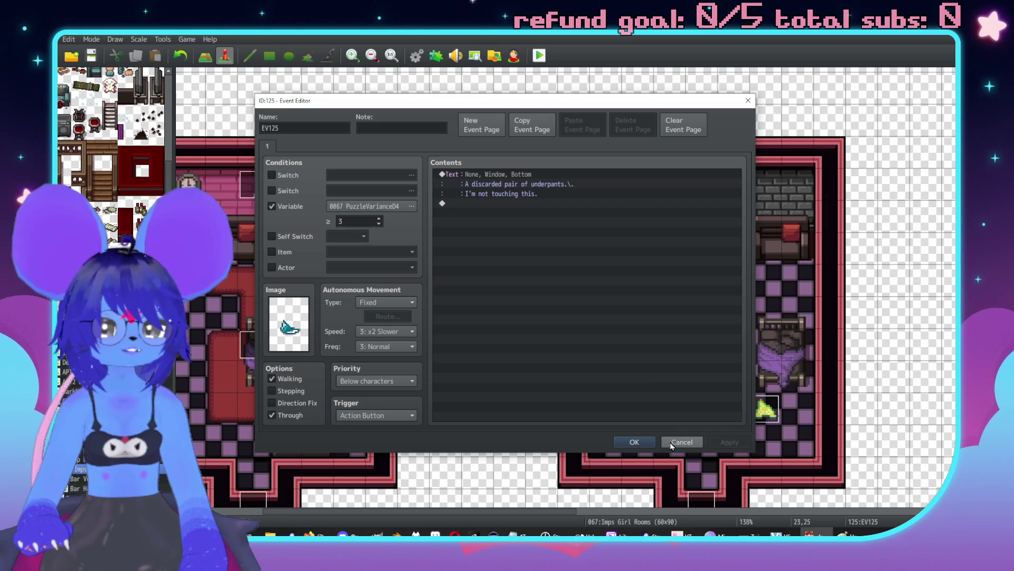
pyautogui.click(634, 442)
pyautogui.doubleClick(766, 405)
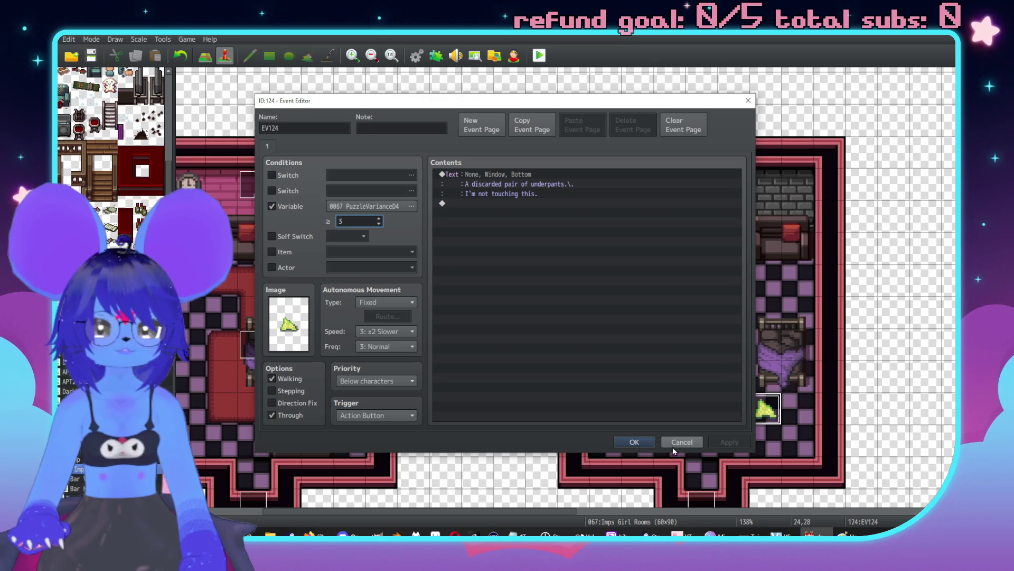
pyautogui.click(635, 442)
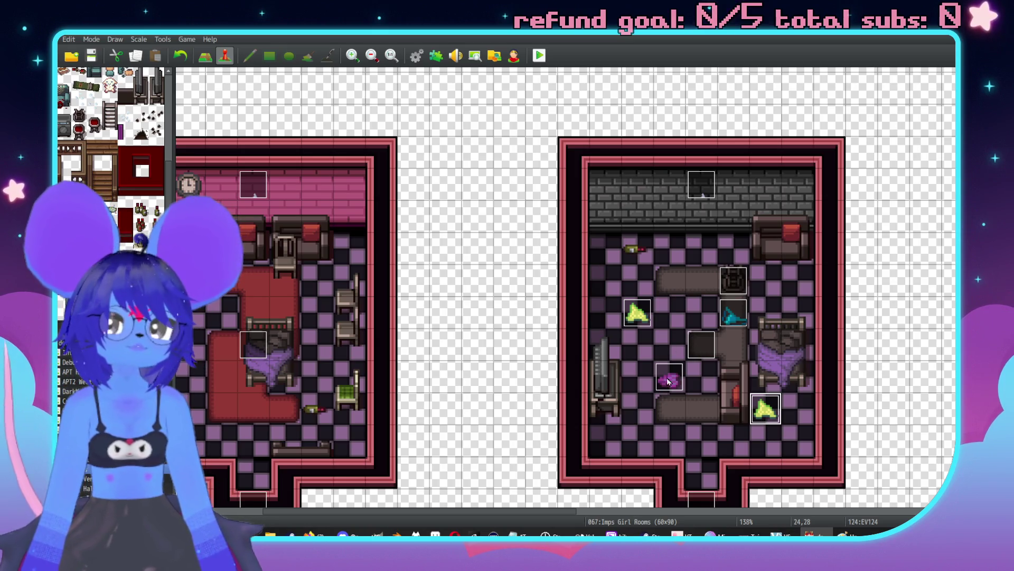
# Step: Try a copied second page on EV120, then remove it again
pyautogui.scroll(10, 722, 214)
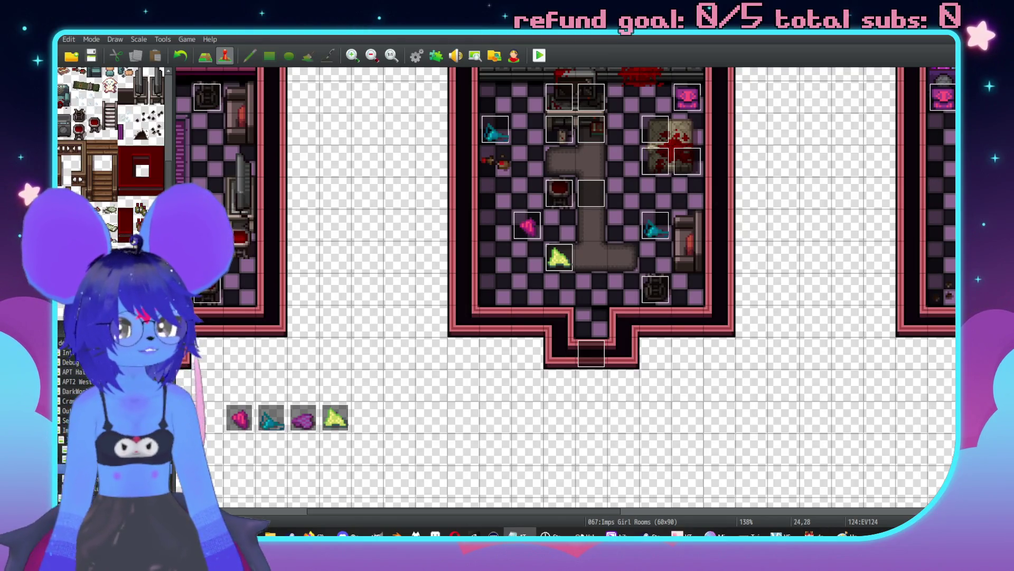
pyautogui.scroll(1, 523, 166)
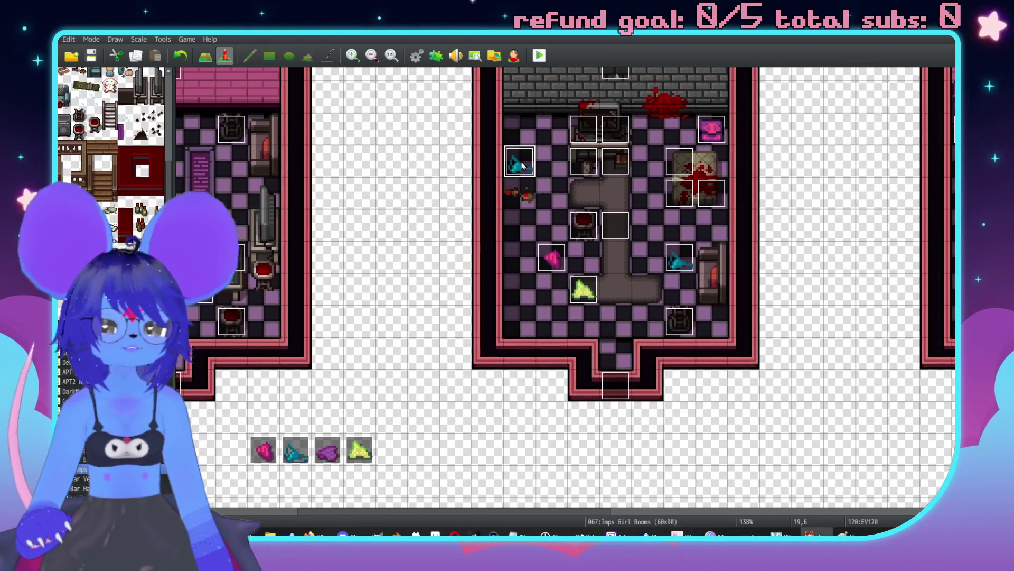
pyautogui.doubleClick(523, 166)
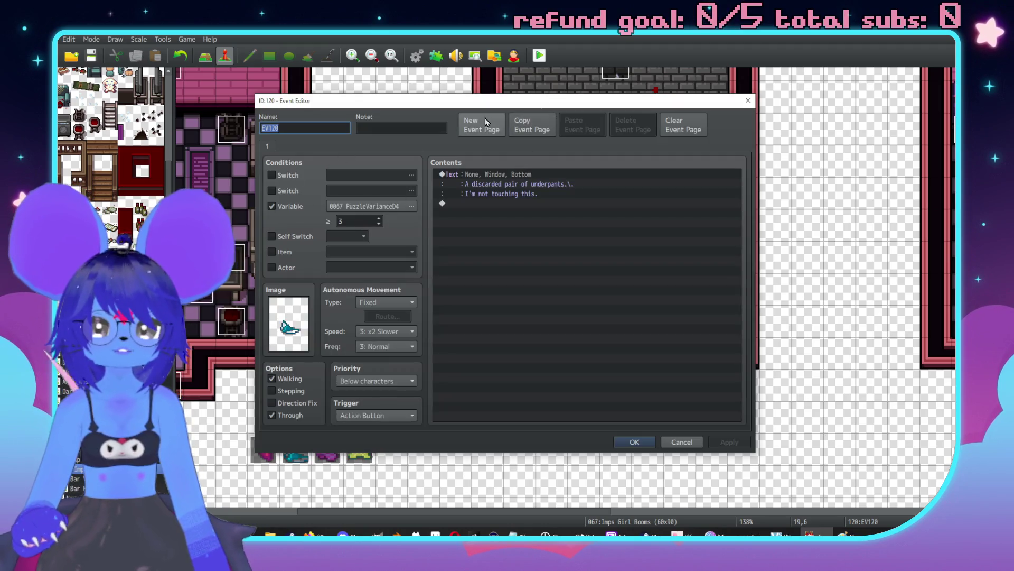
pyautogui.click(519, 132)
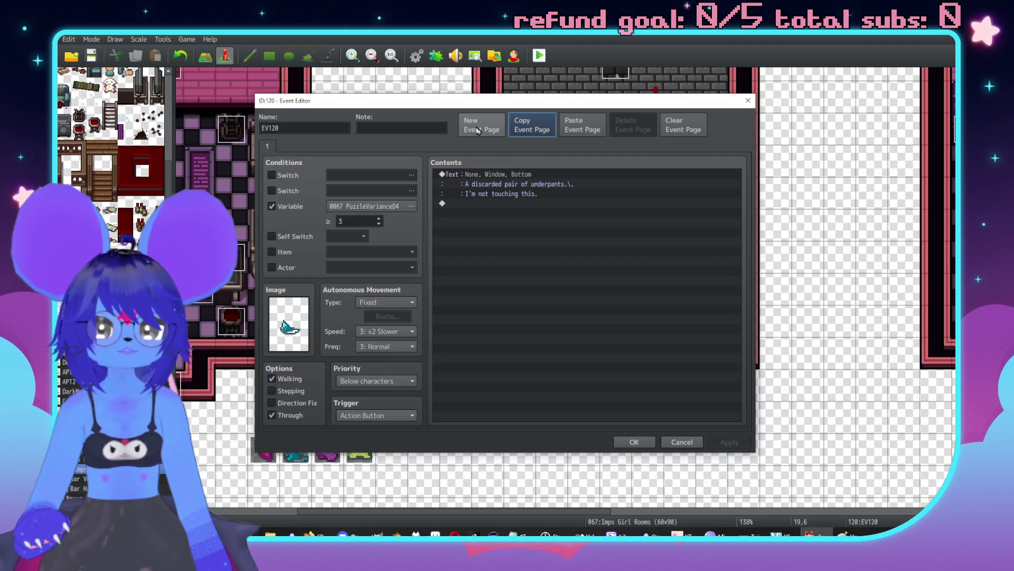
pyautogui.click(581, 126)
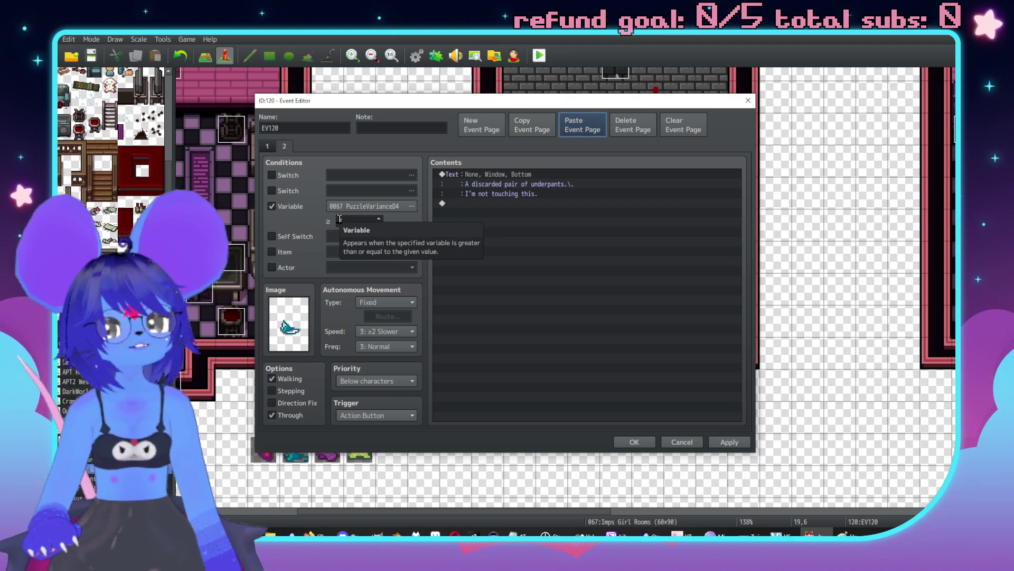
pyautogui.doubleClick(358, 226)
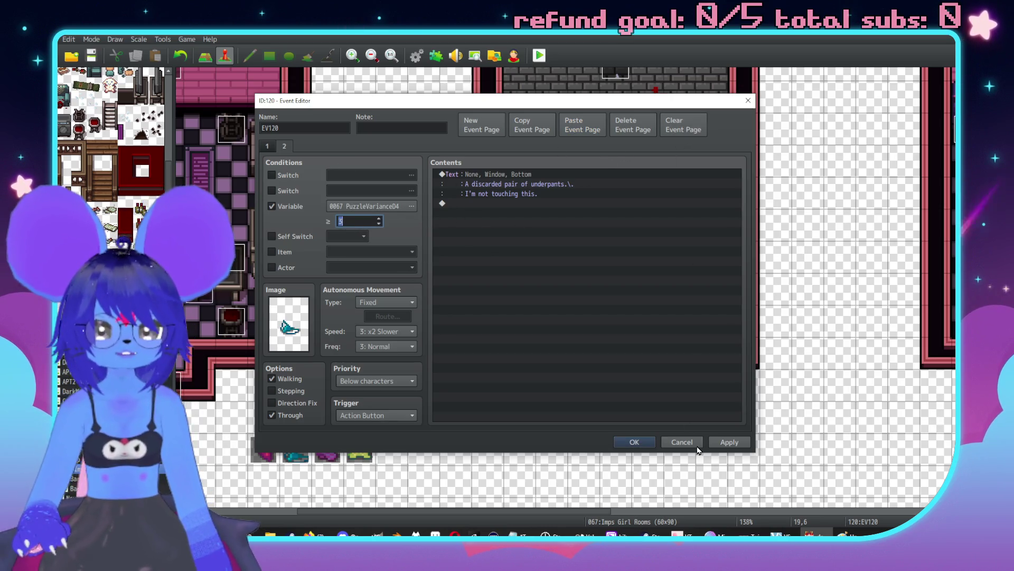
pyautogui.click(633, 126)
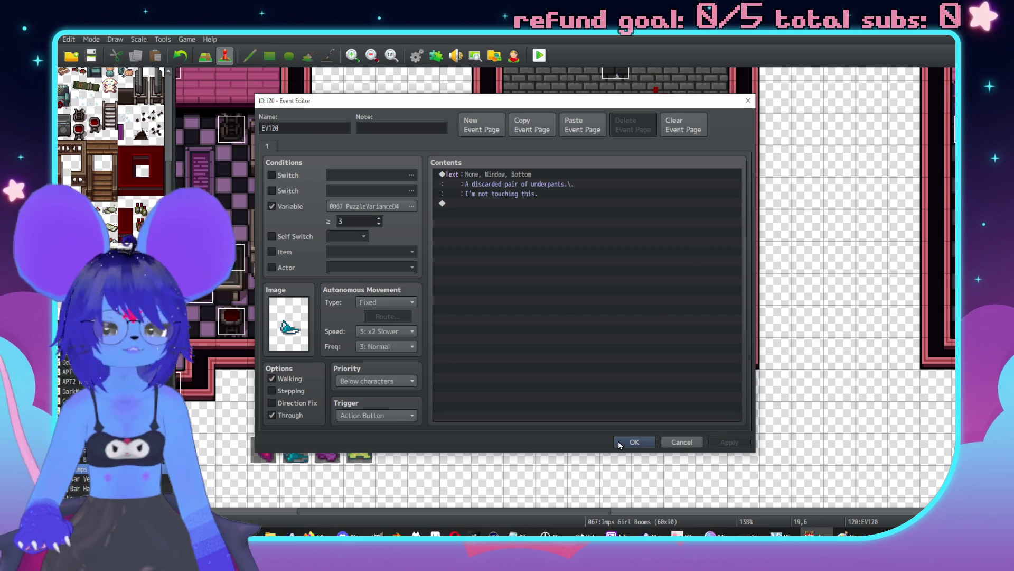
pyautogui.click(620, 442)
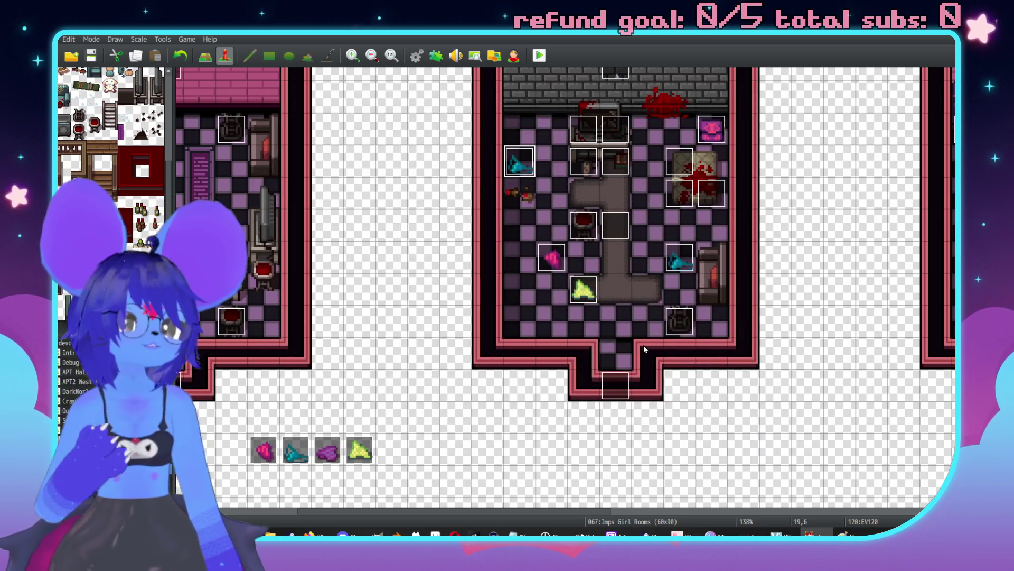
# Step: Lower EV119's first-page variable threshold to 2
pyautogui.scroll(2, 643, 344)
pyautogui.hscroll(2, 643, 344)
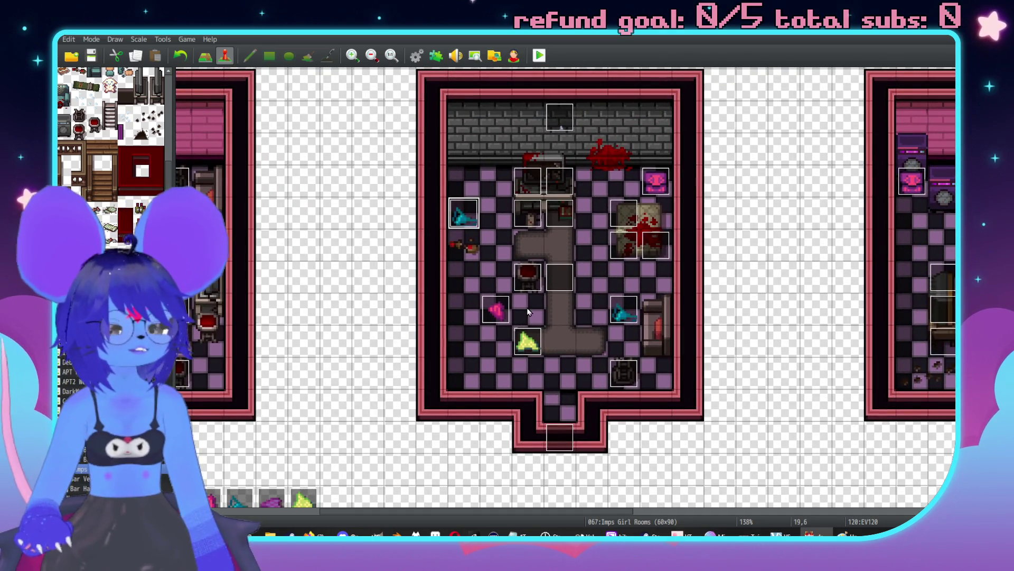
pyautogui.doubleClick(521, 348)
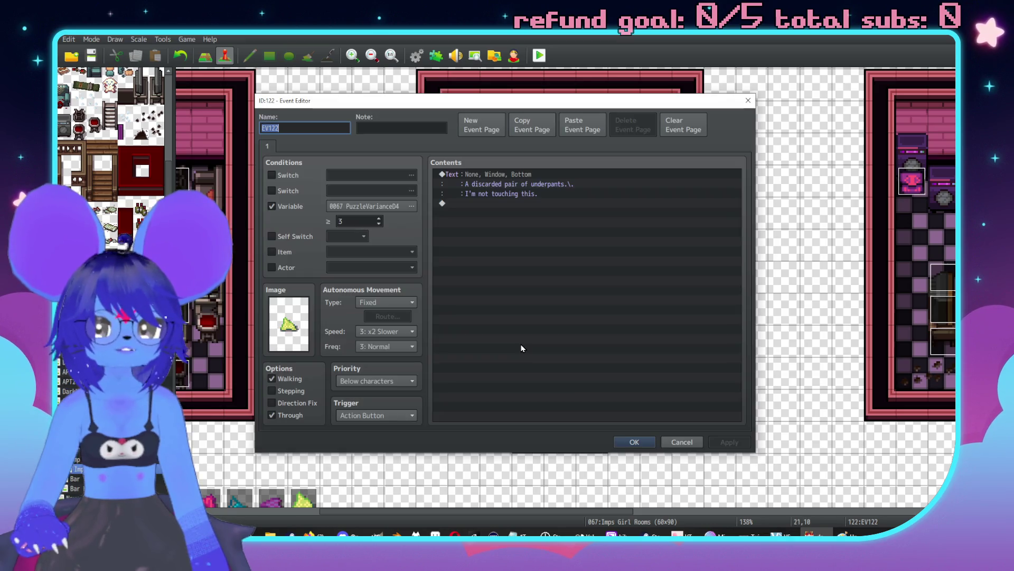
pyautogui.click(686, 442)
pyautogui.doubleClick(496, 309)
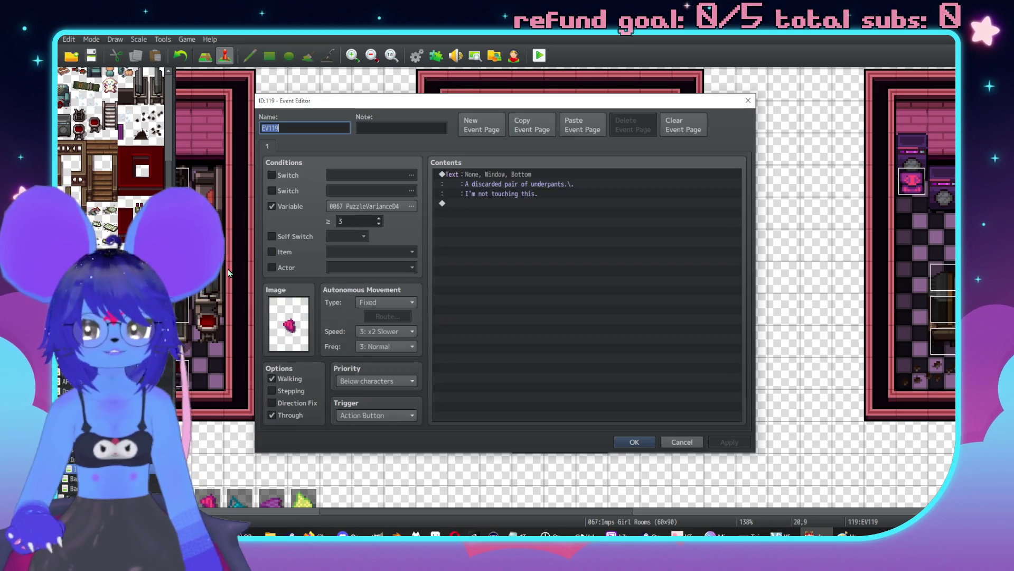
pyautogui.doubleClick(351, 222)
pyautogui.write('2')
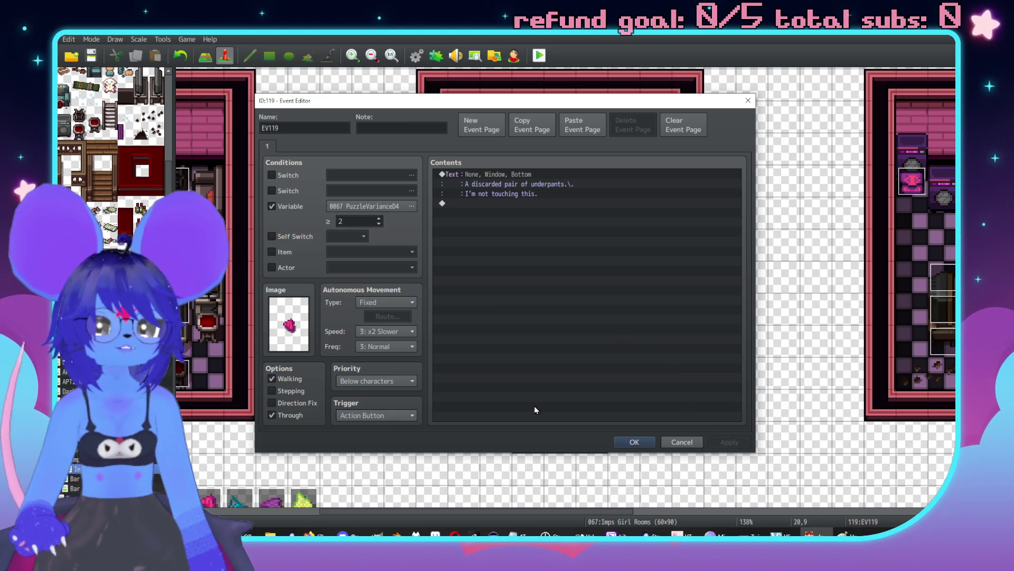
# Step: Add a blank page 2 to EV119 conditioned on PuzzleVarianceD4 ≥ 2
pyautogui.click(480, 125)
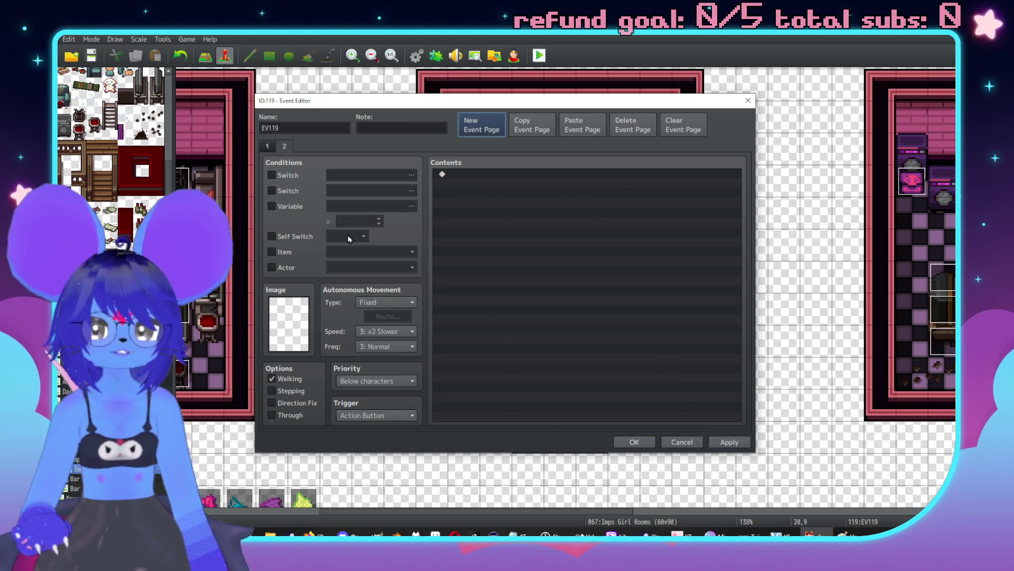
pyautogui.click(299, 205)
pyautogui.doubleClick(375, 221)
pyautogui.click(388, 206)
pyautogui.click(487, 398)
pyautogui.click(271, 415)
pyautogui.doubleClick(359, 221)
pyautogui.write('2')
pyautogui.click(541, 231)
pyautogui.hotkey('ctrl', 'v')
pyautogui.click(284, 146)
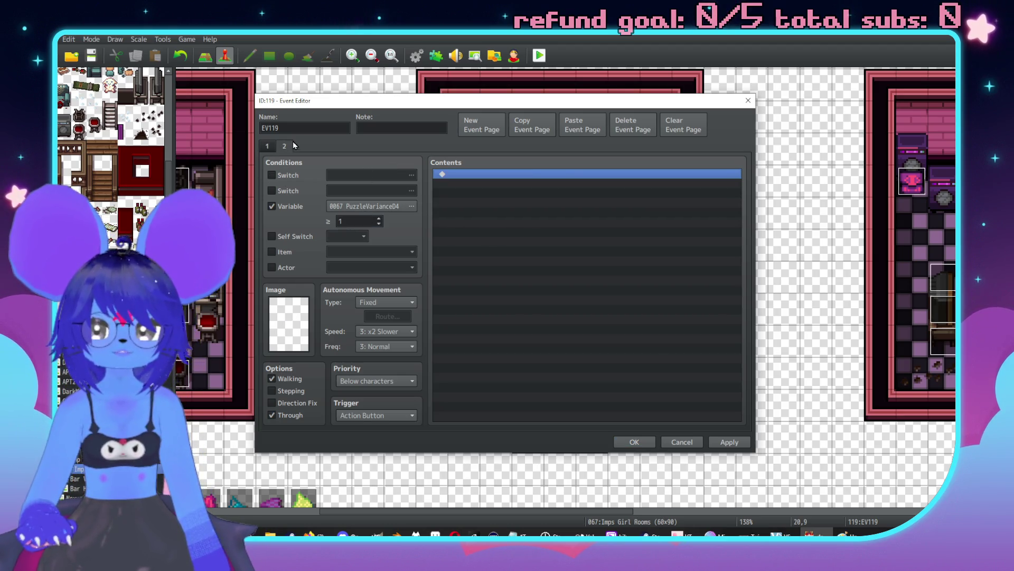
pyautogui.click(729, 441)
pyautogui.click(637, 442)
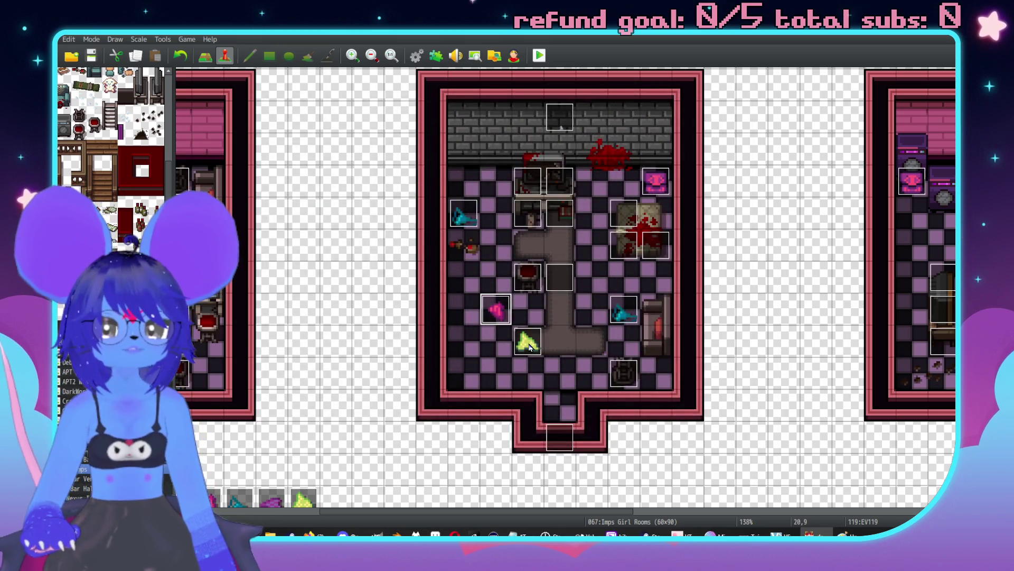
# Step: Copy EV119's blank page and paste it as page 2 of EV121
pyautogui.doubleClick(490, 319)
pyautogui.click(266, 146)
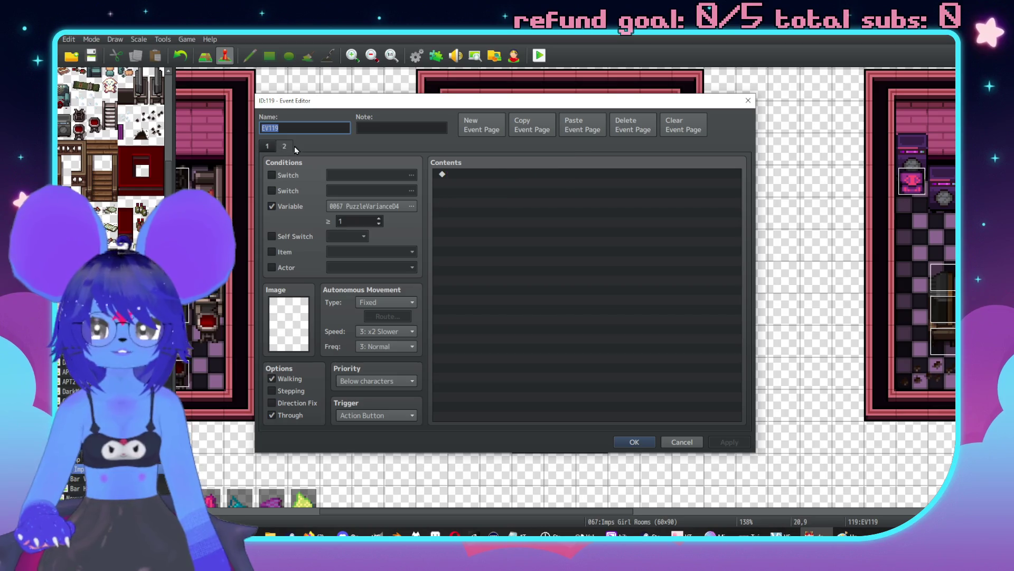
pyautogui.click(528, 126)
pyautogui.click(634, 441)
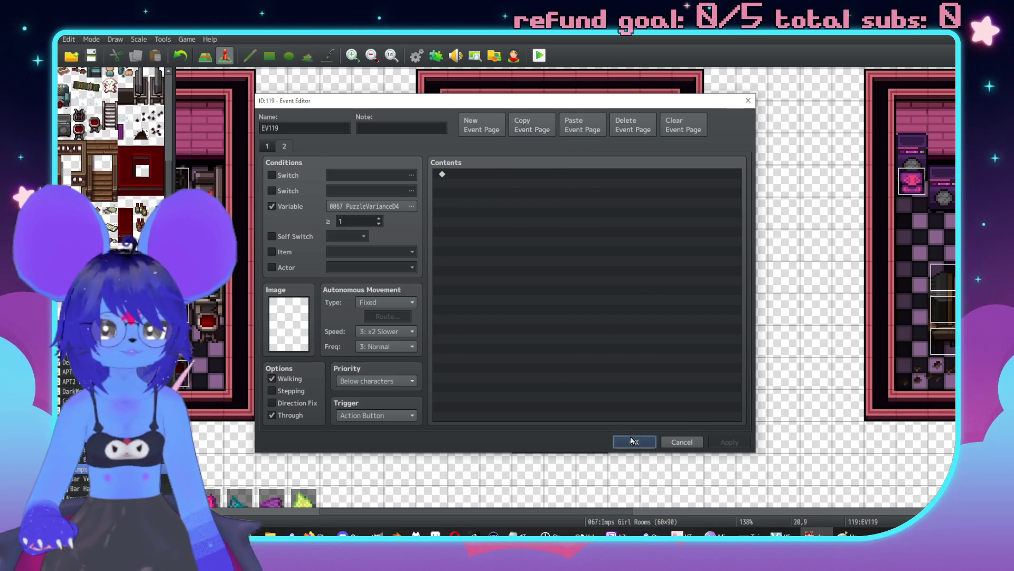
pyautogui.doubleClick(620, 311)
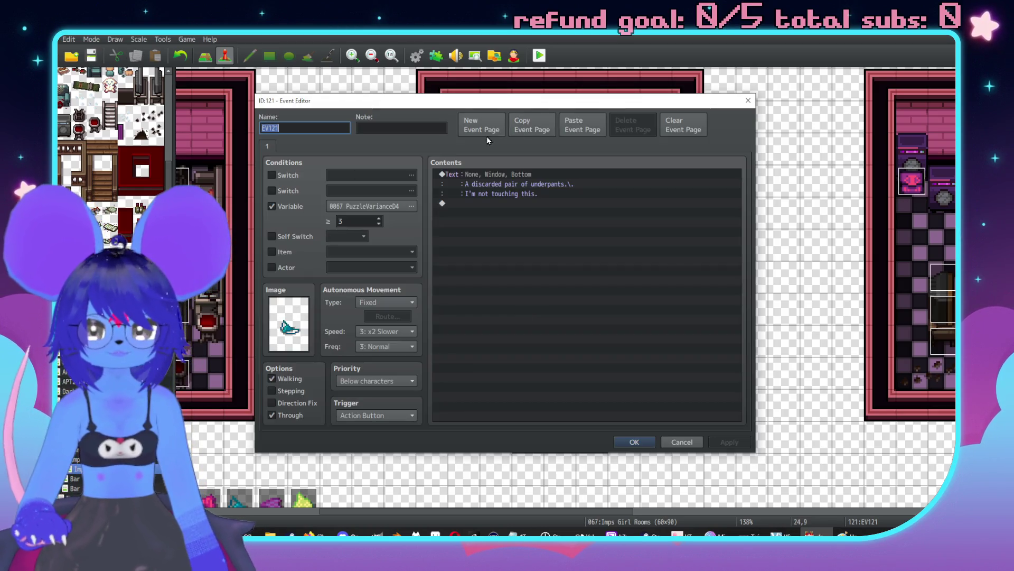
pyautogui.click(581, 126)
pyautogui.scroll(1, 356, 221)
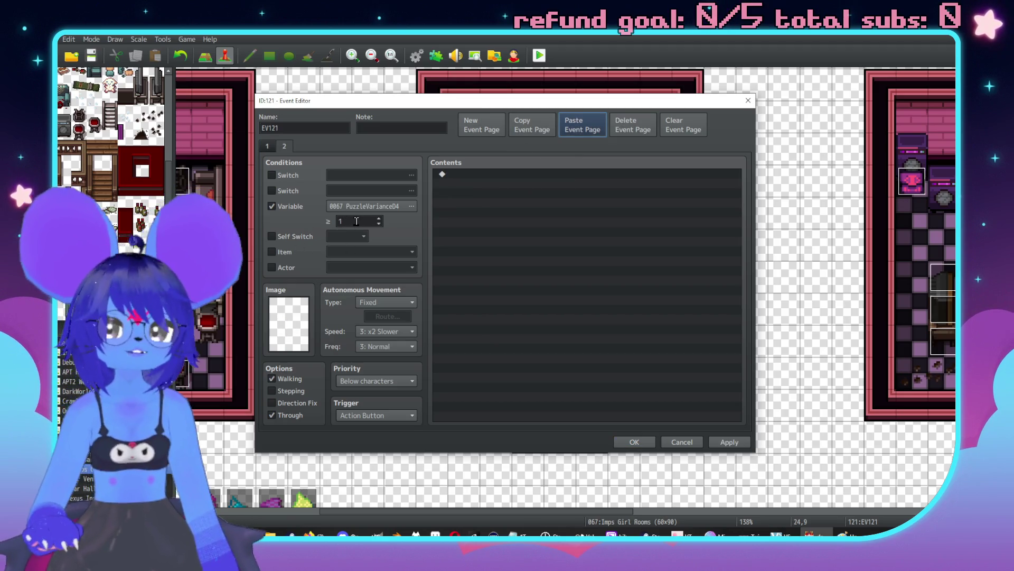
pyautogui.click(726, 441)
pyautogui.click(532, 125)
pyautogui.click(643, 446)
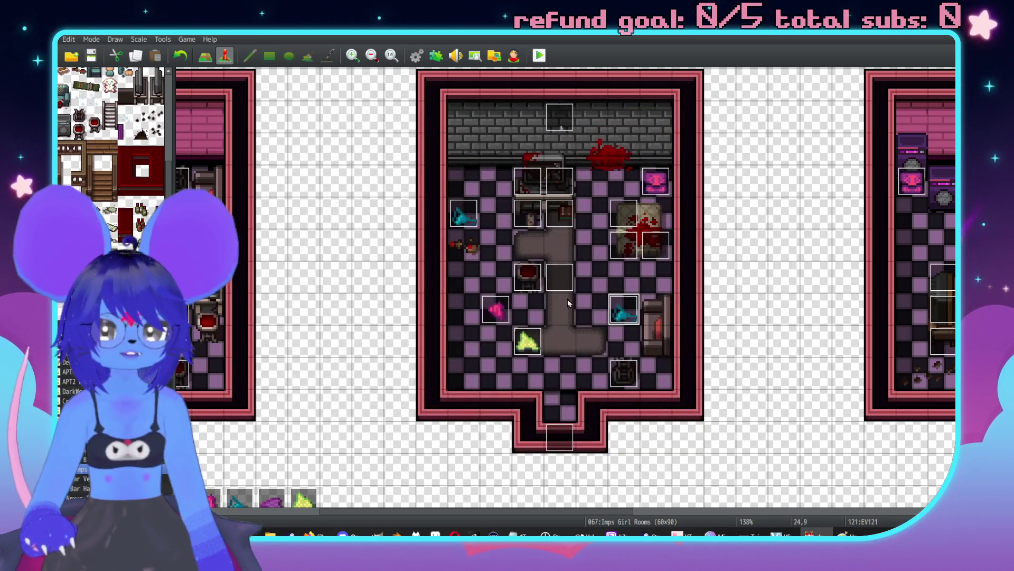
# Step: Paste the blank page into EV122 and verify EV119's two pages
pyautogui.doubleClick(528, 341)
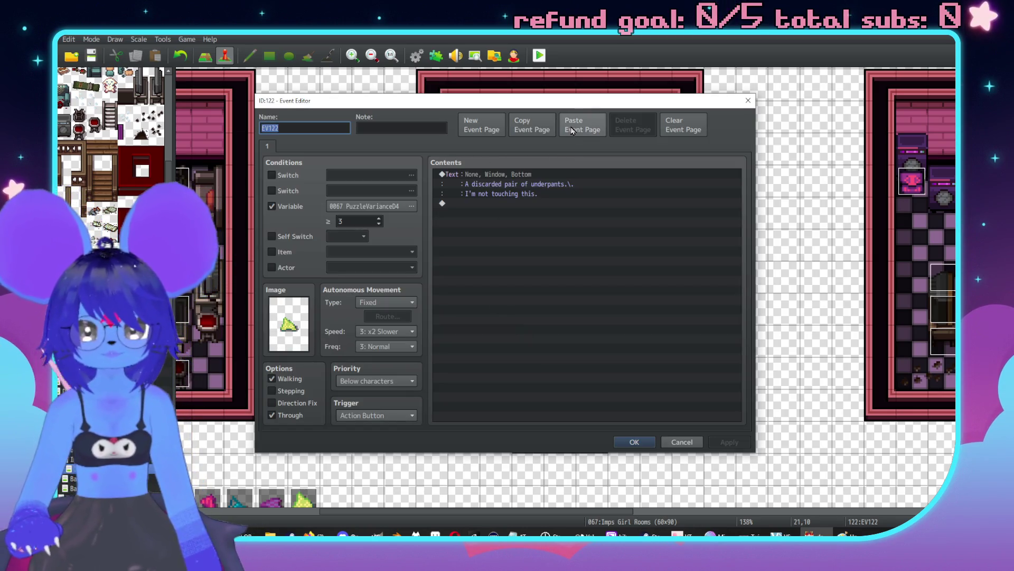
pyautogui.click(573, 125)
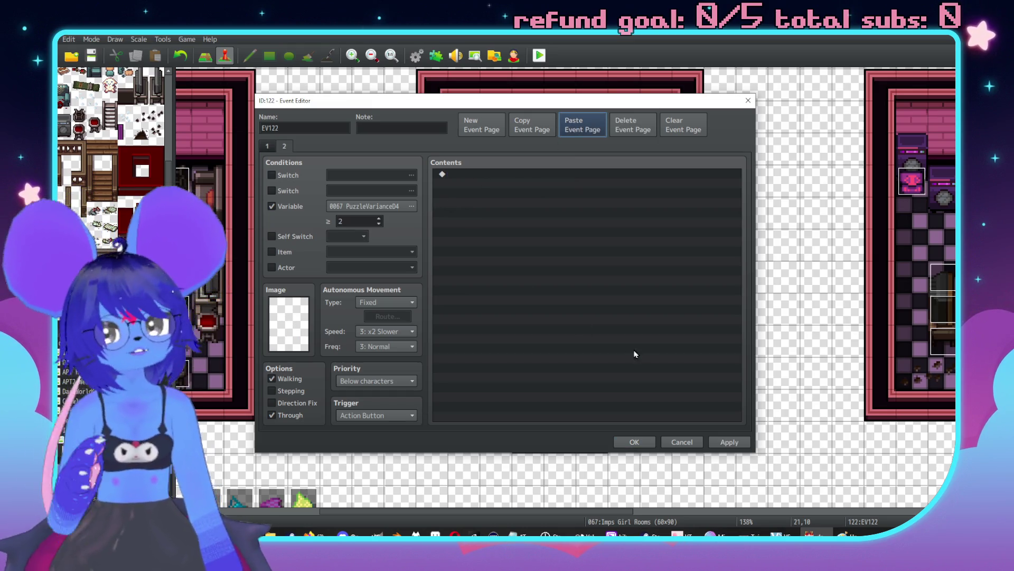
pyautogui.click(645, 445)
pyautogui.doubleClick(495, 308)
pyautogui.click(284, 147)
pyautogui.click(284, 147)
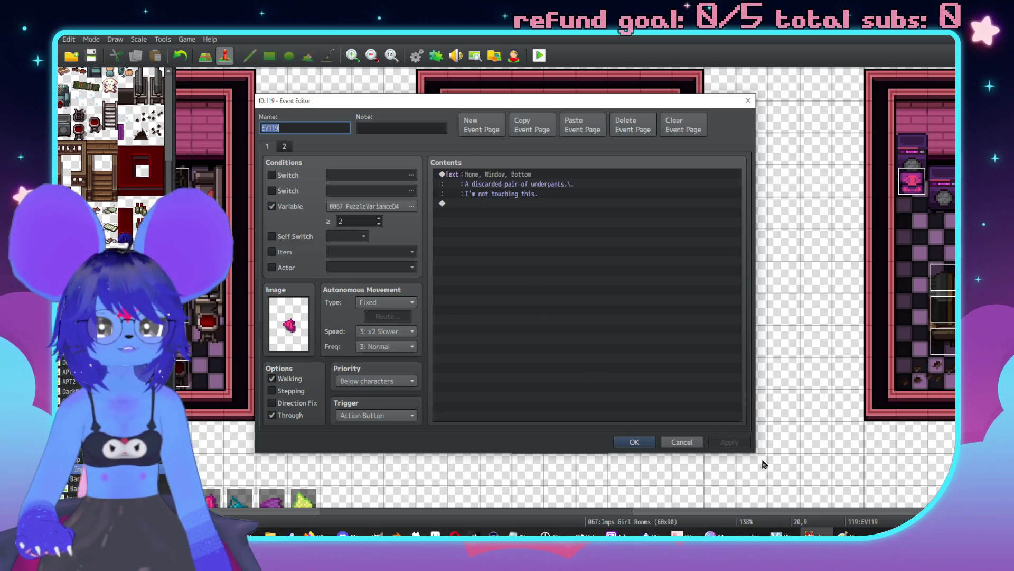
pyautogui.click(636, 441)
# Step: Apply the pasted blank second page to EV120
pyautogui.doubleClick(452, 210)
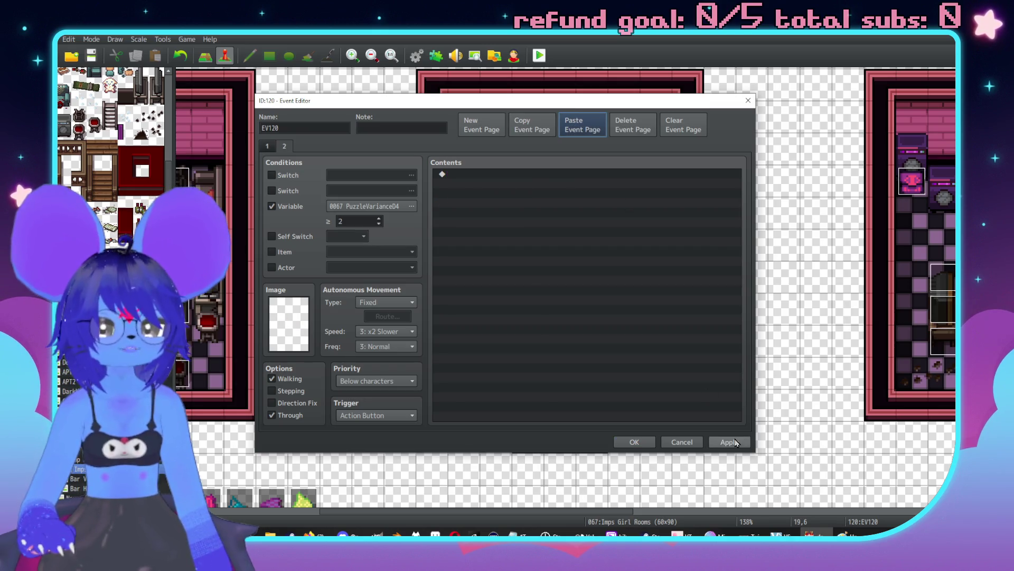
pyautogui.click(736, 443)
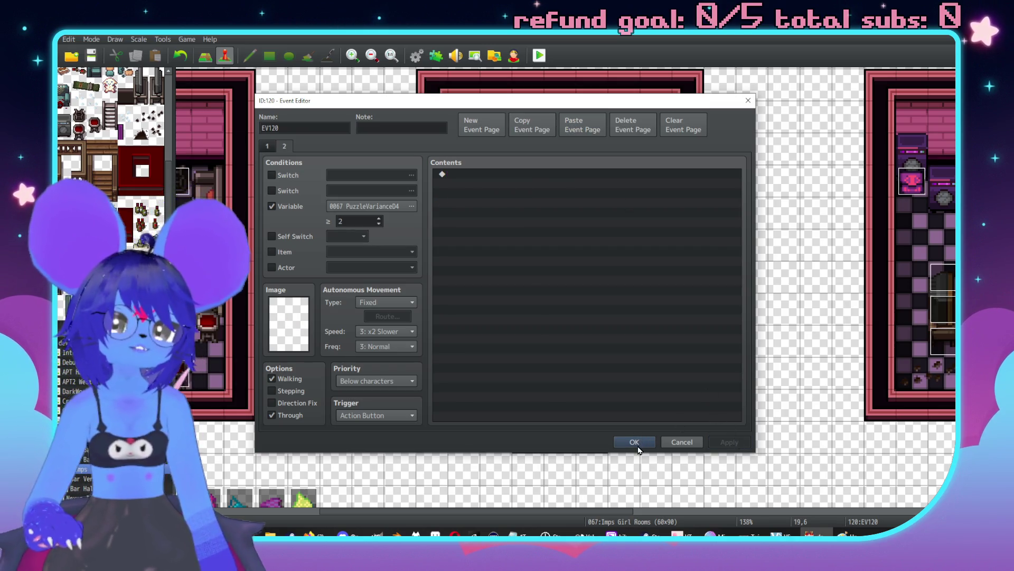
pyautogui.click(636, 444)
pyautogui.middleClick(634, 368)
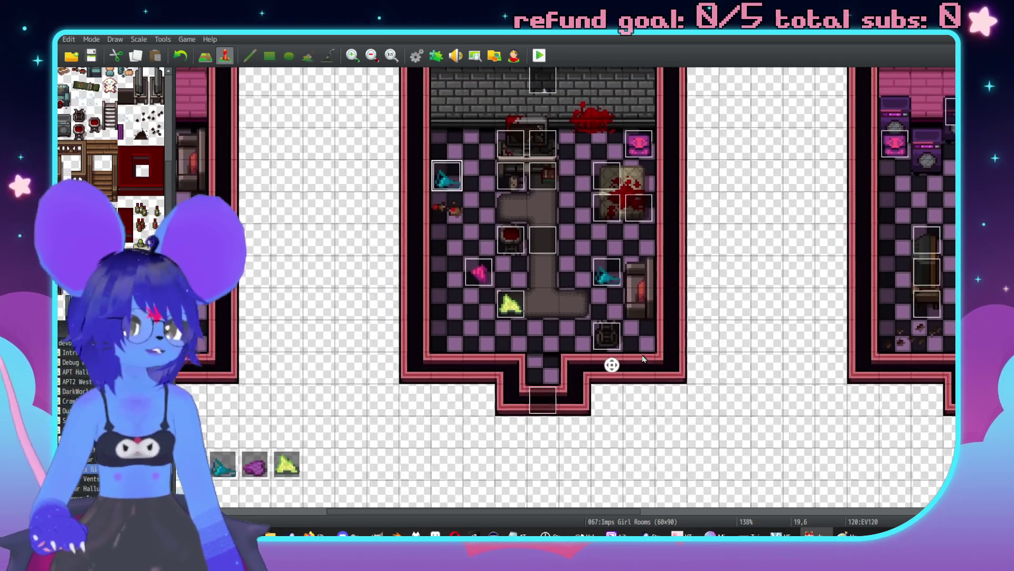
# Step: Inspect underwear events EV123 and EV129 in the bed room without changing them
pyautogui.middleClick(629, 367)
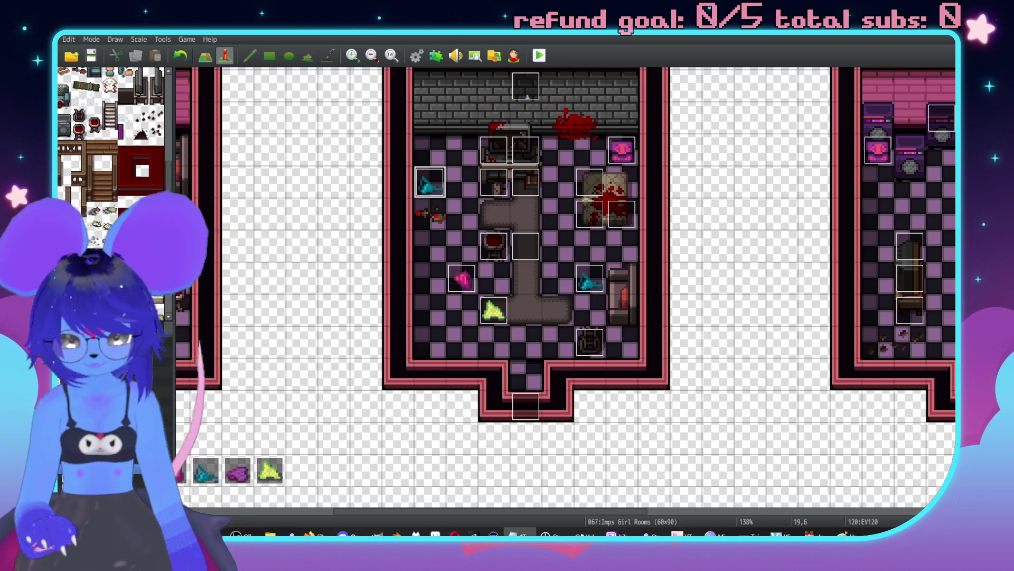
pyautogui.scroll(-10, 578, 378)
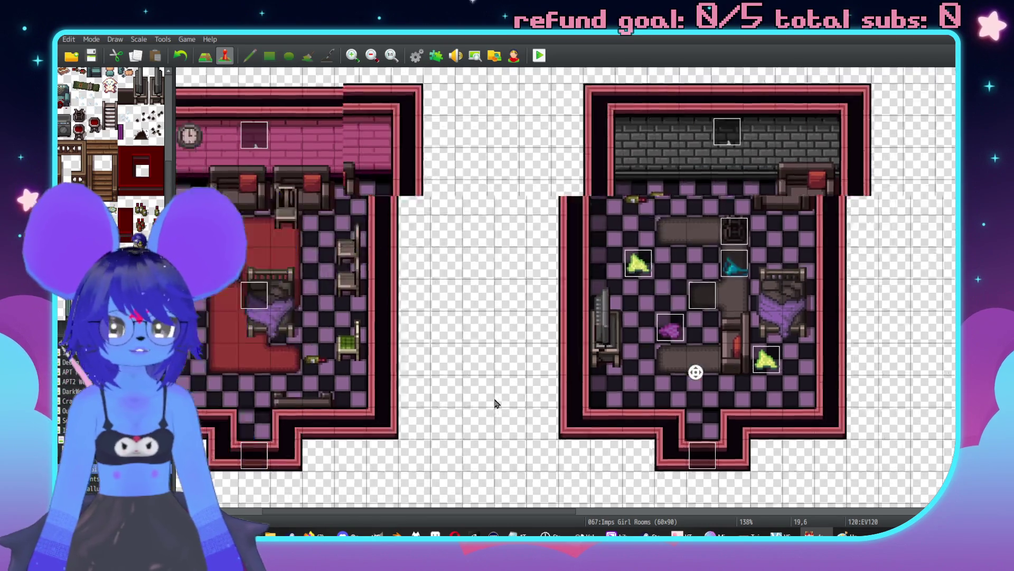
pyautogui.middleClick(525, 385)
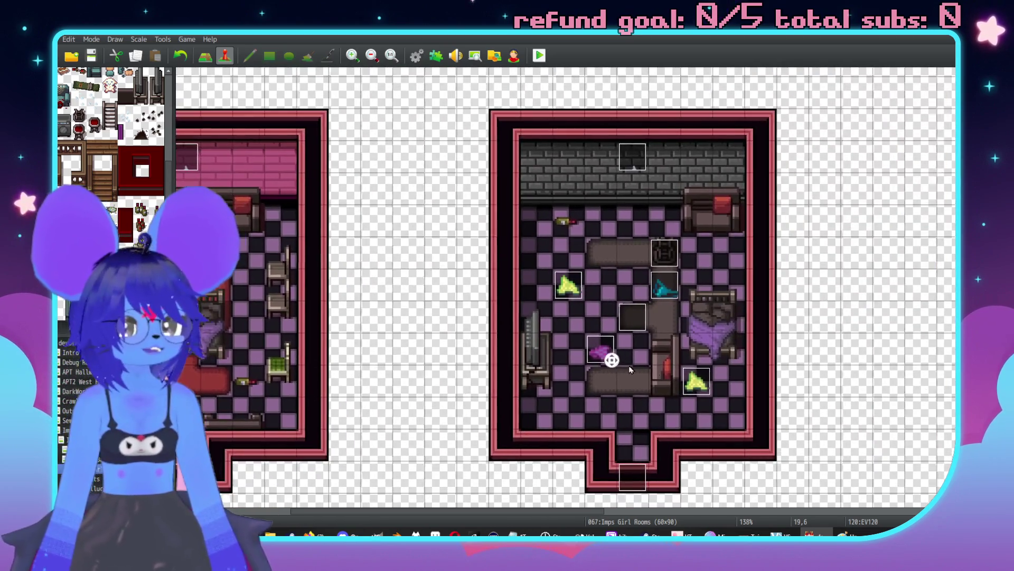
pyautogui.middleClick(632, 368)
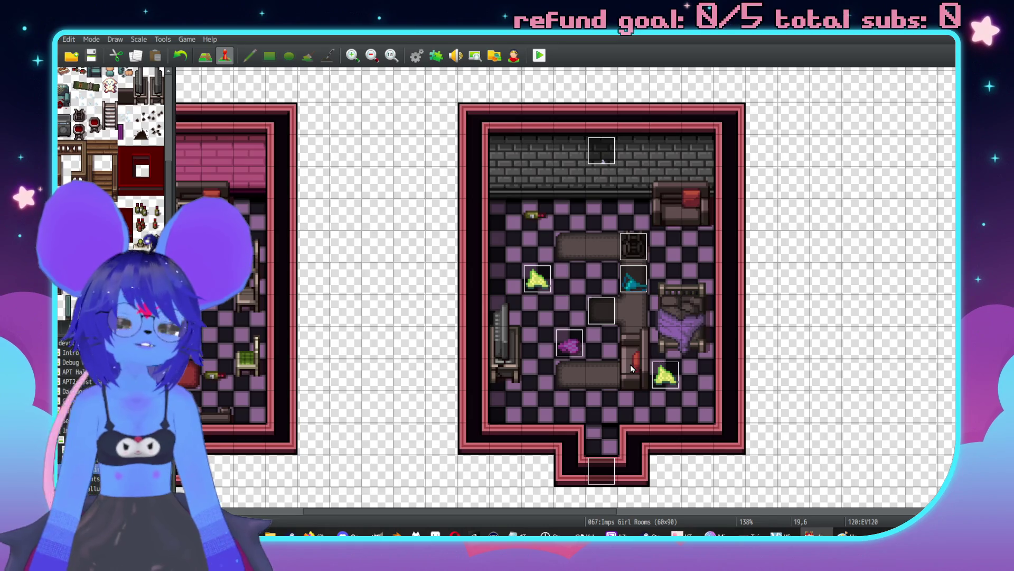
pyautogui.click(535, 283)
pyautogui.doubleClick(533, 282)
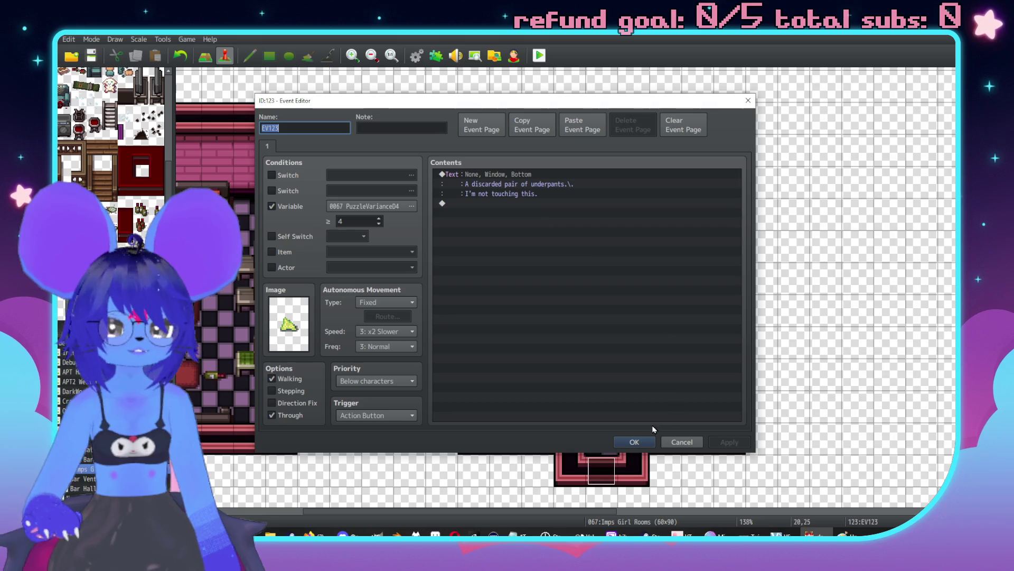
pyautogui.click(634, 441)
pyautogui.doubleClick(576, 342)
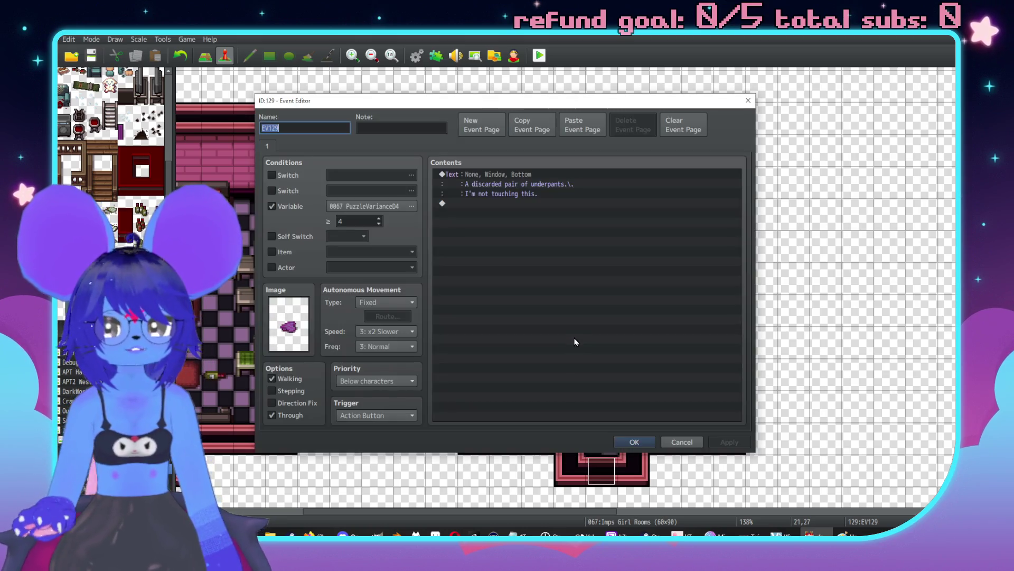
pyautogui.press('Escape')
# Step: Set the variable threshold to 4 for underwear events EV125 and EV124
pyautogui.doubleClick(641, 280)
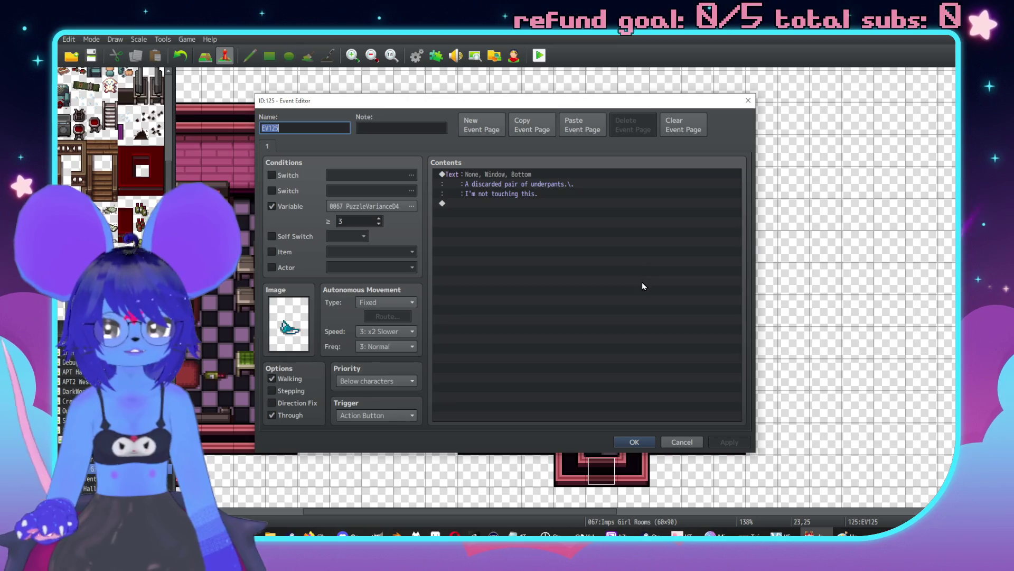
pyautogui.doubleClick(367, 222)
pyautogui.write('4')
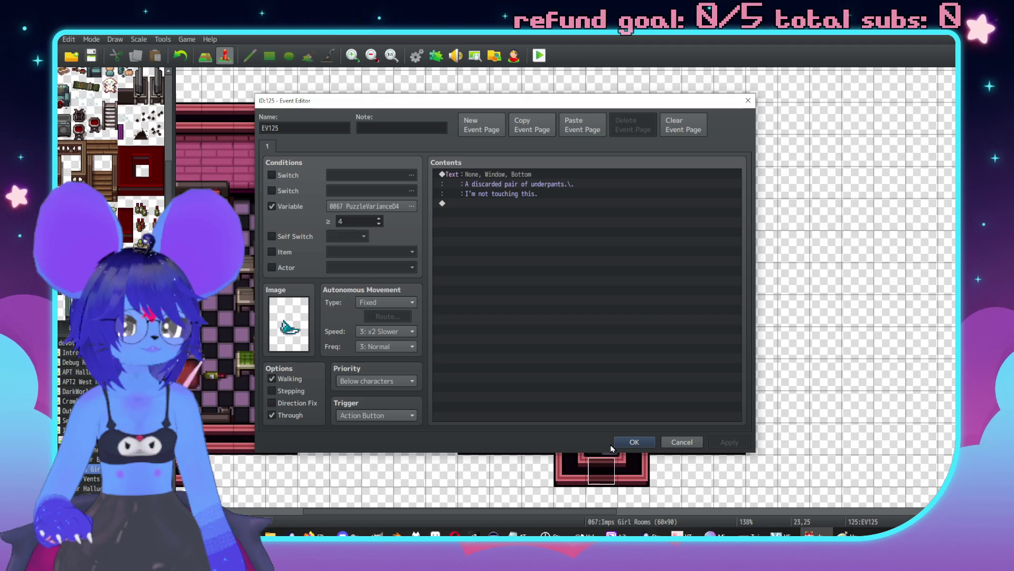
pyautogui.click(635, 442)
pyautogui.doubleClick(667, 376)
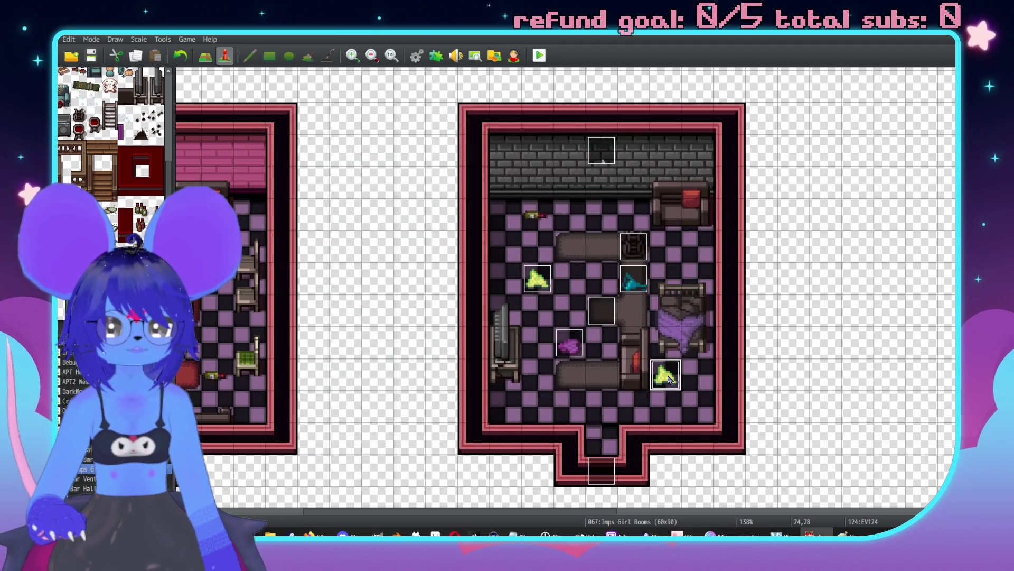
pyautogui.doubleClick(364, 223)
pyautogui.write('4')
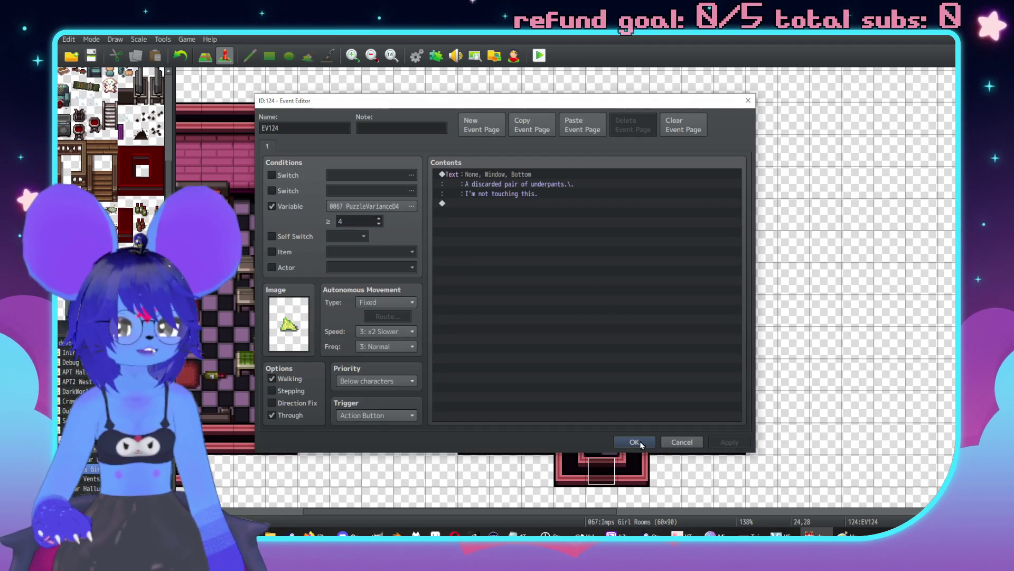
pyautogui.click(634, 441)
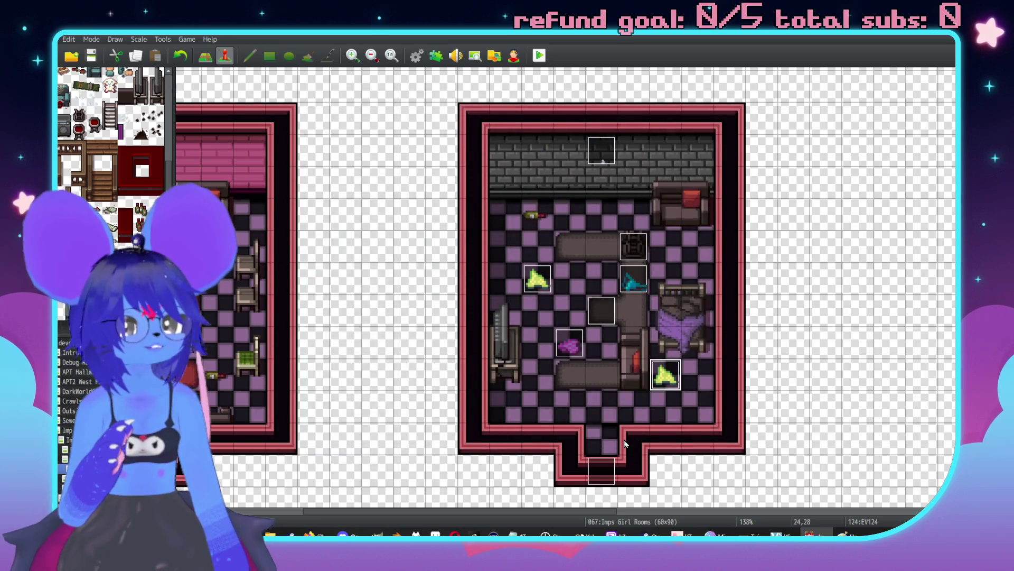
# Step: Add a blank second page to yellow underwear event EV123
pyautogui.doubleClick(537, 278)
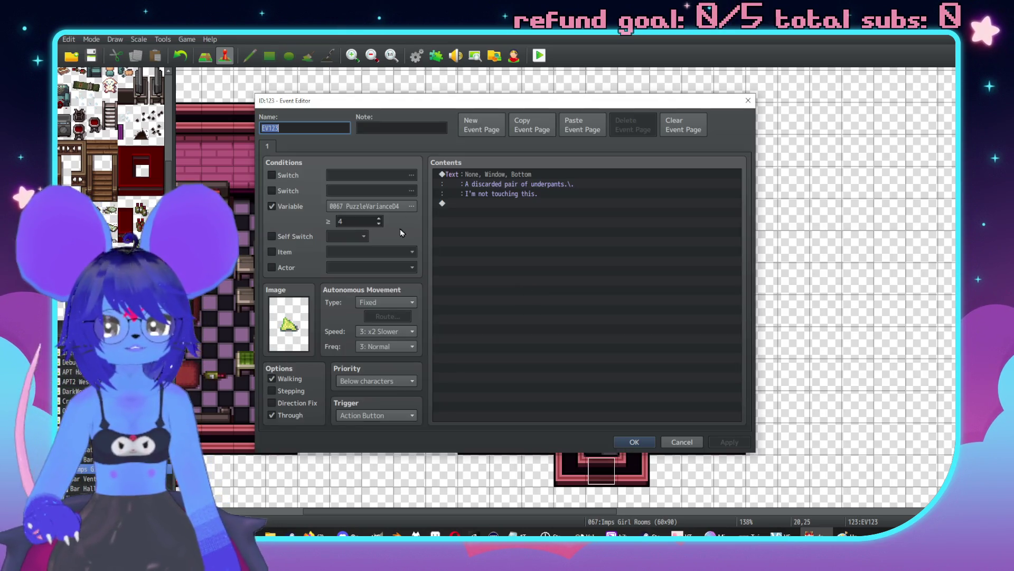
pyautogui.click(582, 125)
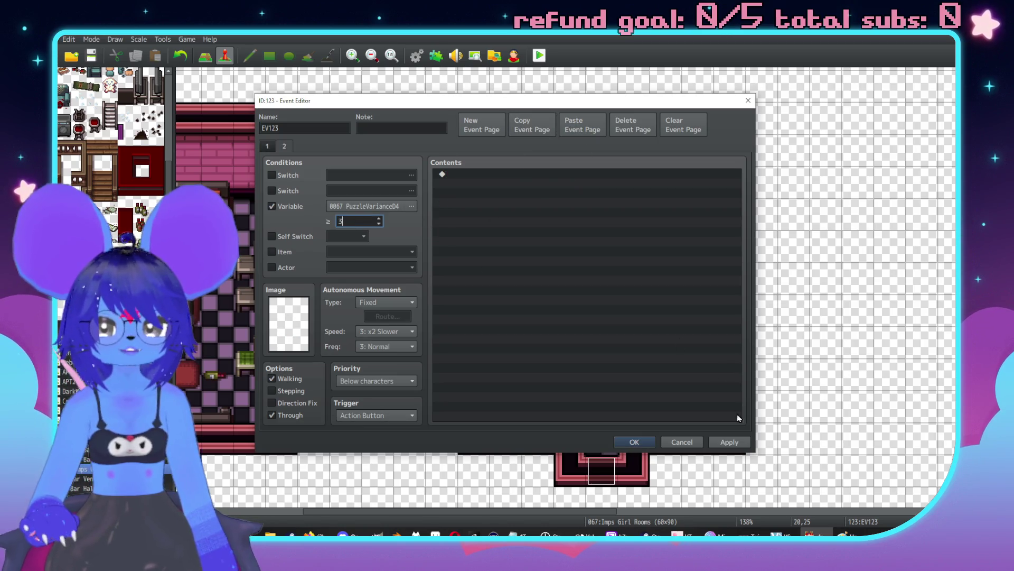
pyautogui.click(729, 442)
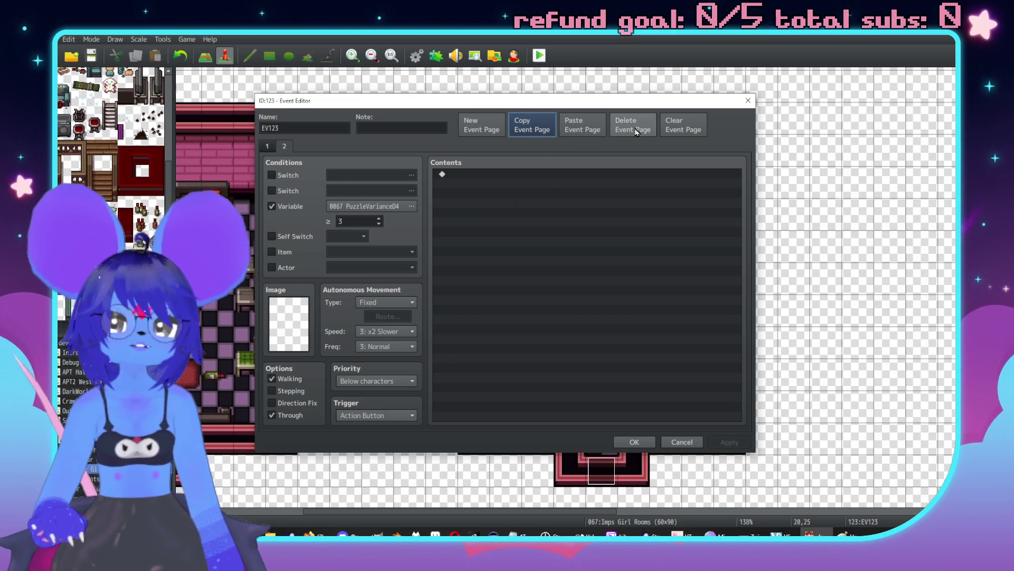
pyautogui.click(634, 442)
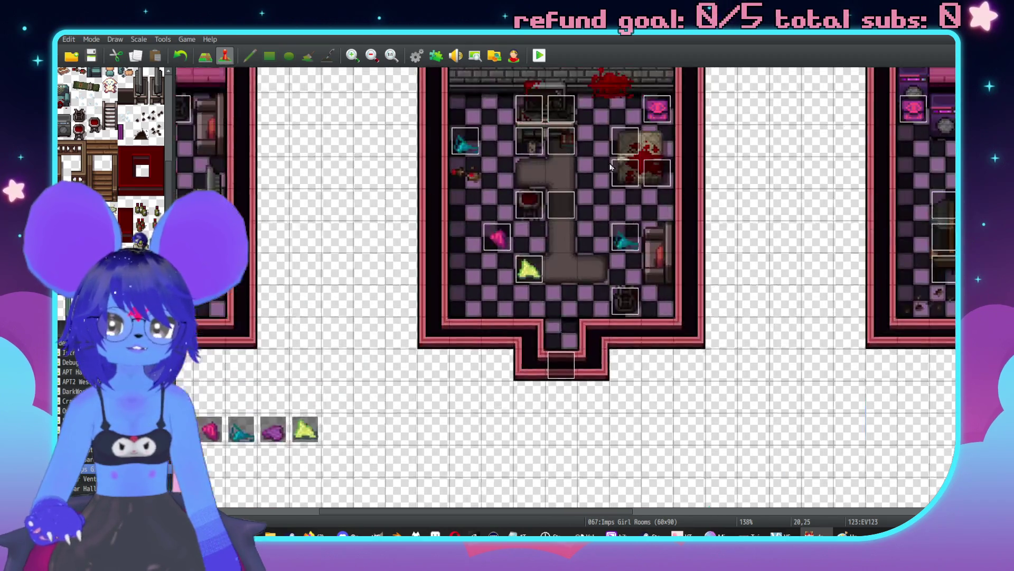
# Step: On pink event EV119, copy page 1, paste it, delete the extra page, and save
pyautogui.doubleClick(499, 239)
pyautogui.click(288, 148)
pyautogui.click(271, 148)
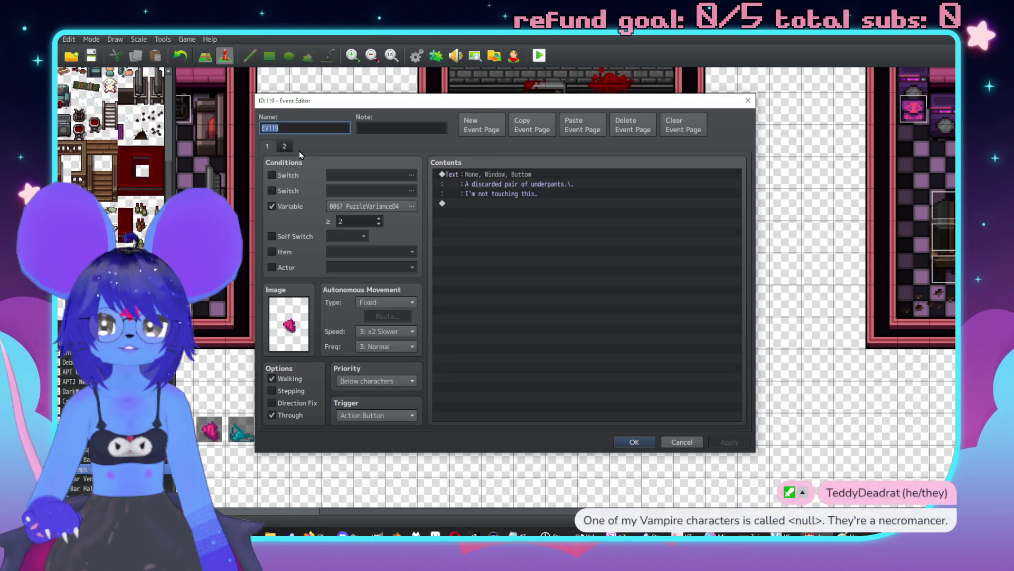
pyautogui.hotkey('ctrl', 'c')
pyautogui.click(284, 147)
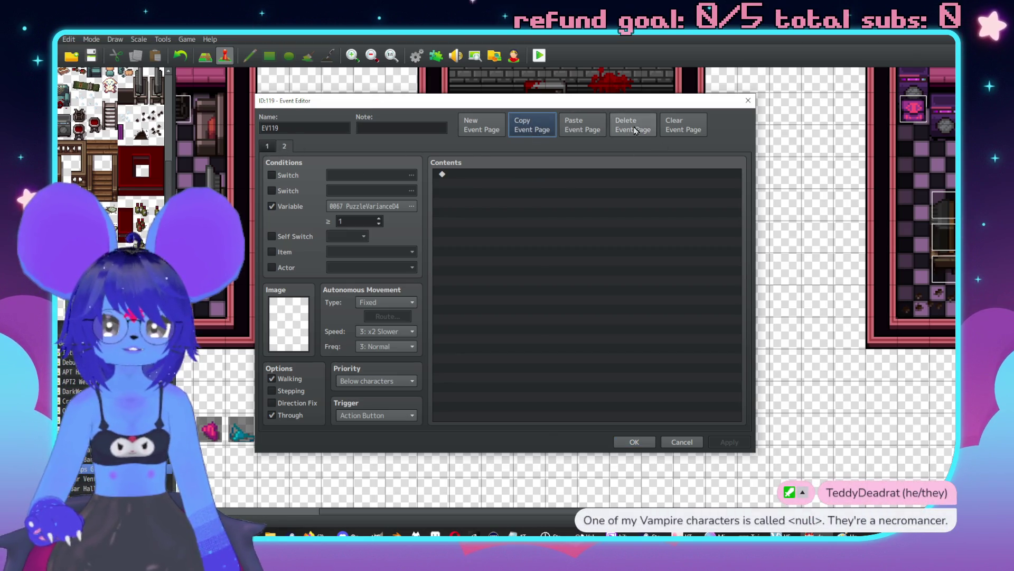
pyautogui.click(581, 124)
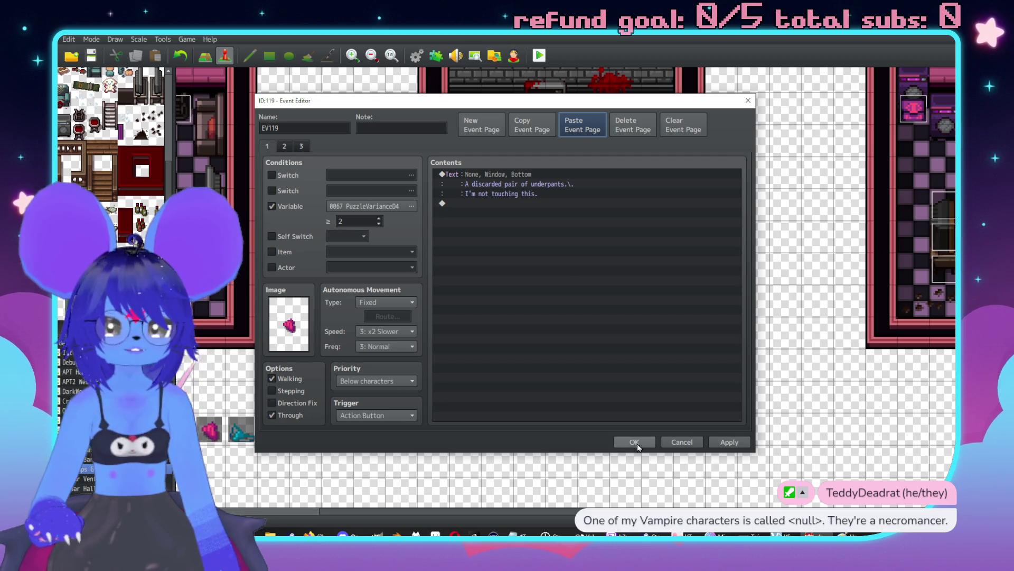
pyautogui.click(629, 125)
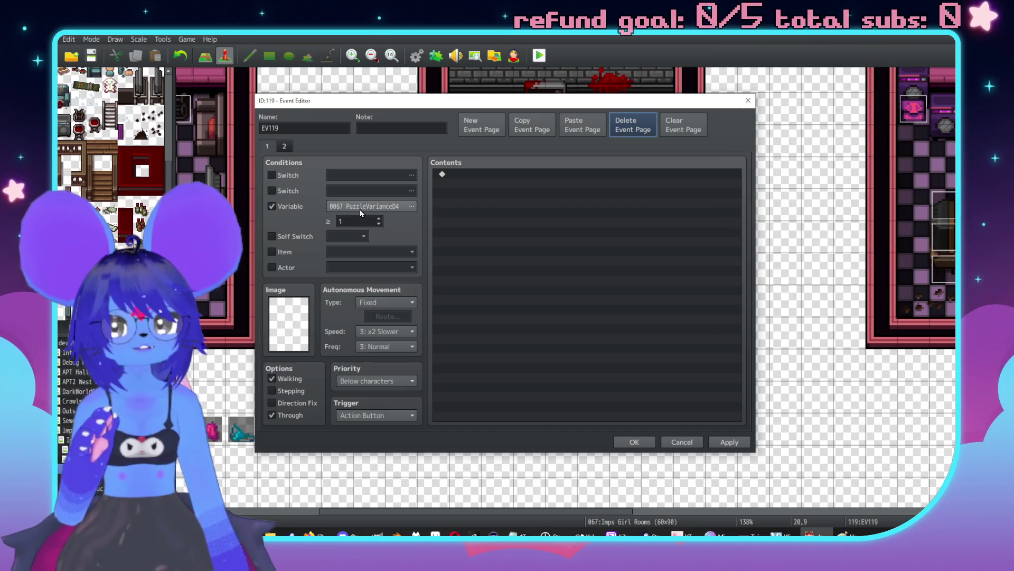
pyautogui.click(284, 150)
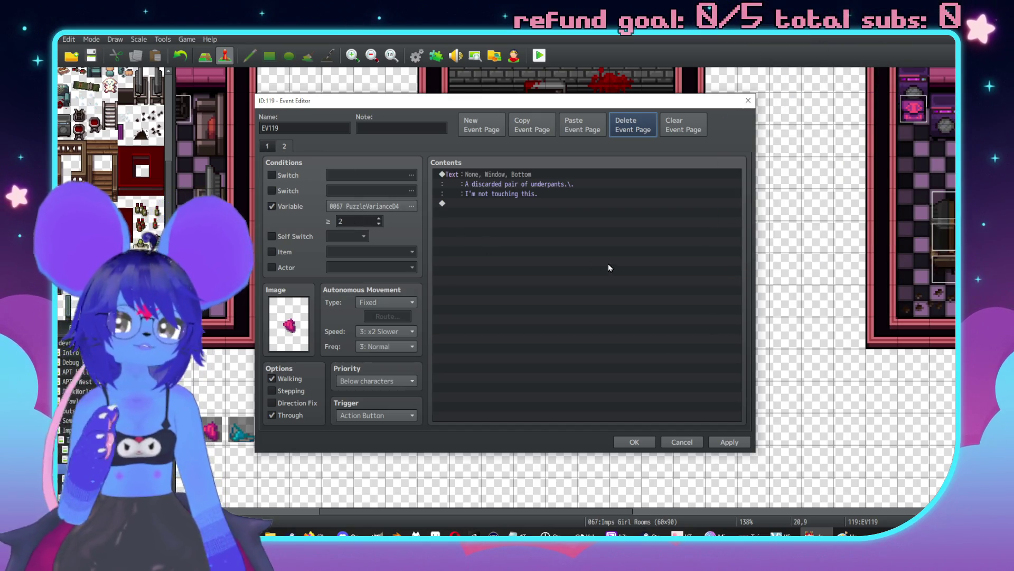
pyautogui.click(713, 442)
pyautogui.click(633, 441)
# Step: On yellow event EV122, copy page 1, paste it, delete the extra page, and save
pyautogui.scroll(1, 544, 370)
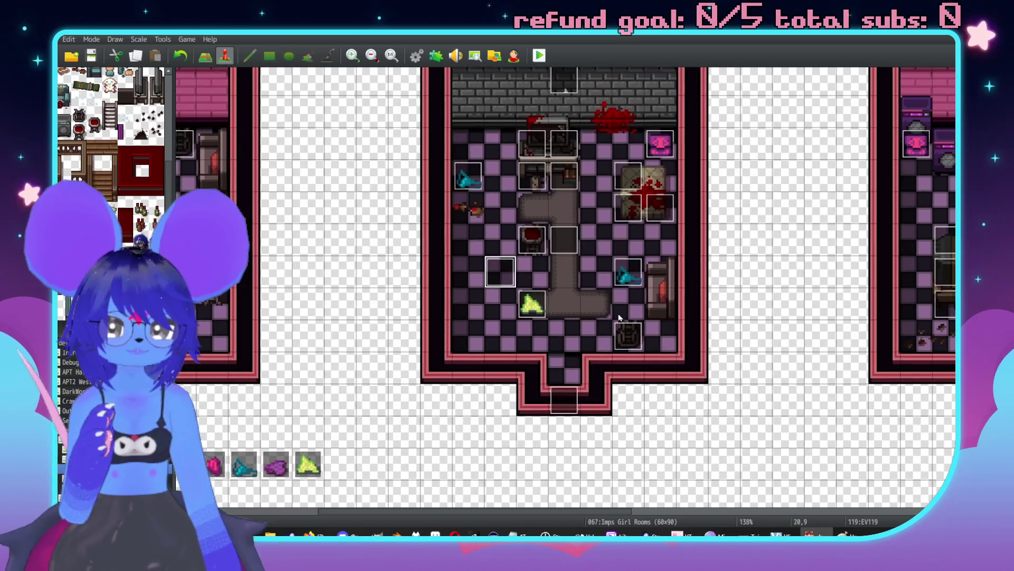
pyautogui.doubleClick(532, 304)
pyautogui.click(284, 146)
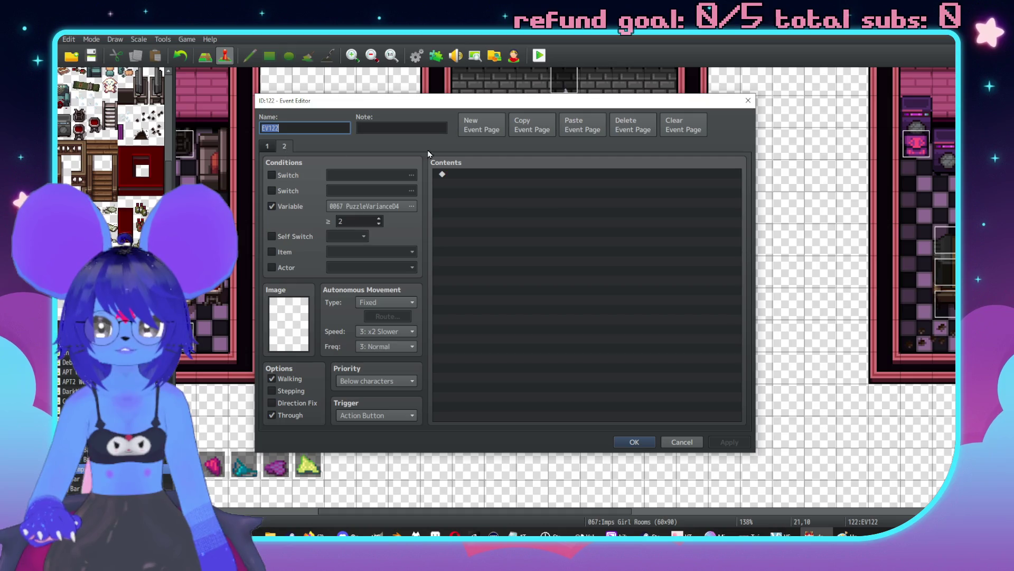
pyautogui.click(532, 127)
pyautogui.click(266, 146)
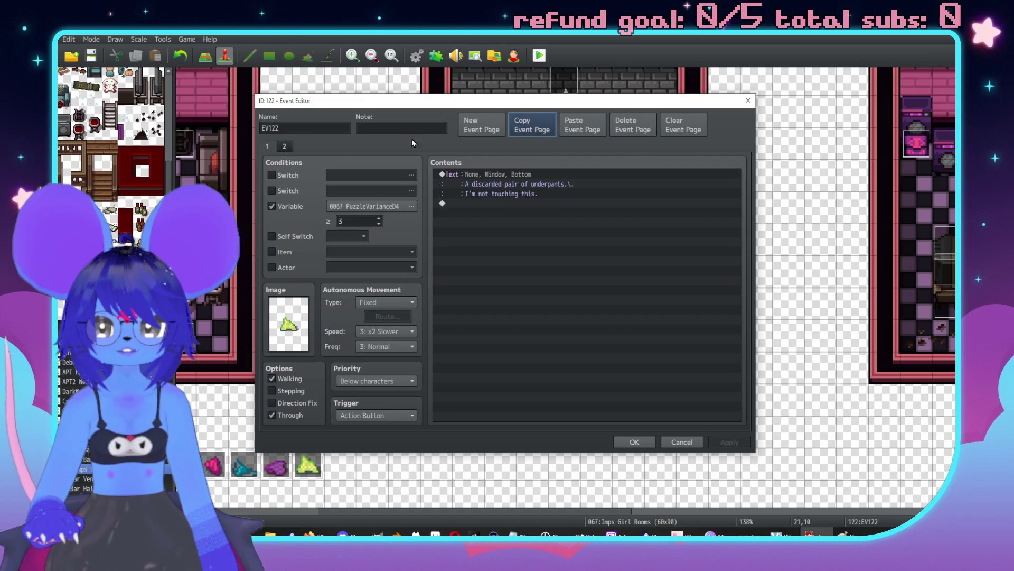
pyautogui.click(481, 131)
pyautogui.click(581, 127)
pyautogui.click(276, 150)
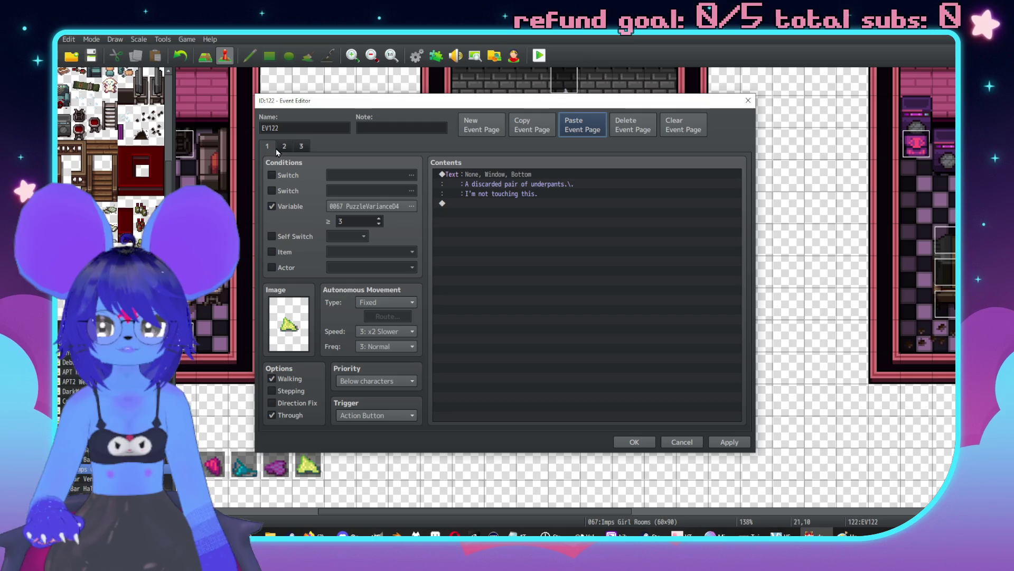
pyautogui.click(632, 127)
pyautogui.click(732, 443)
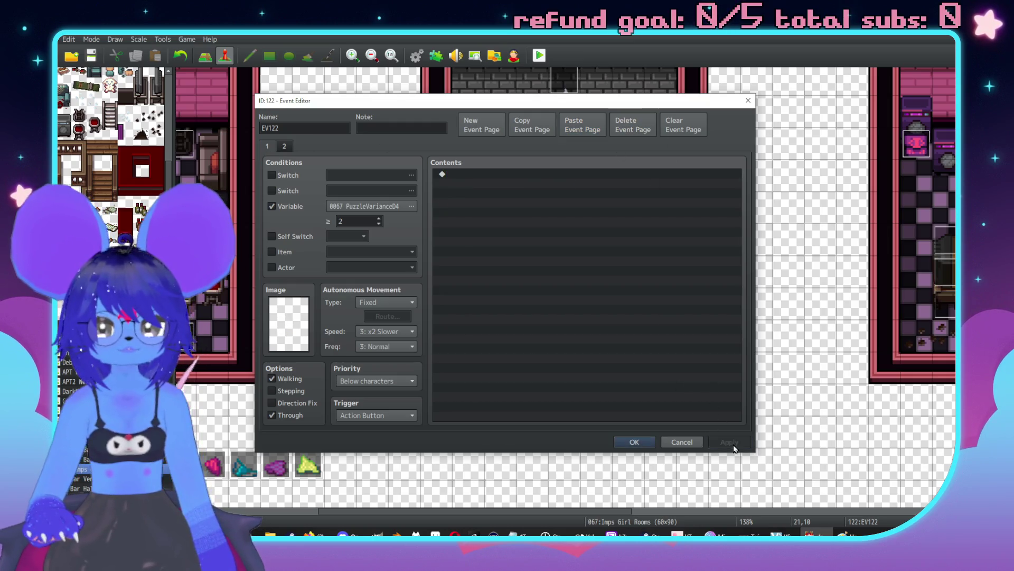
pyautogui.click(634, 441)
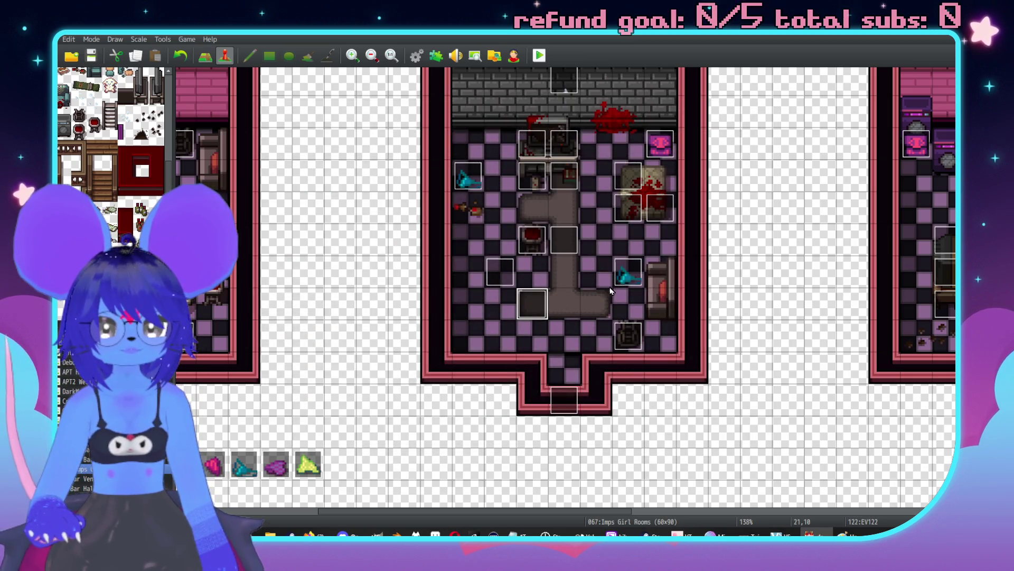
# Step: Paste a page into cyan event EV121, delete the extra third page, and save
pyautogui.doubleClick(629, 274)
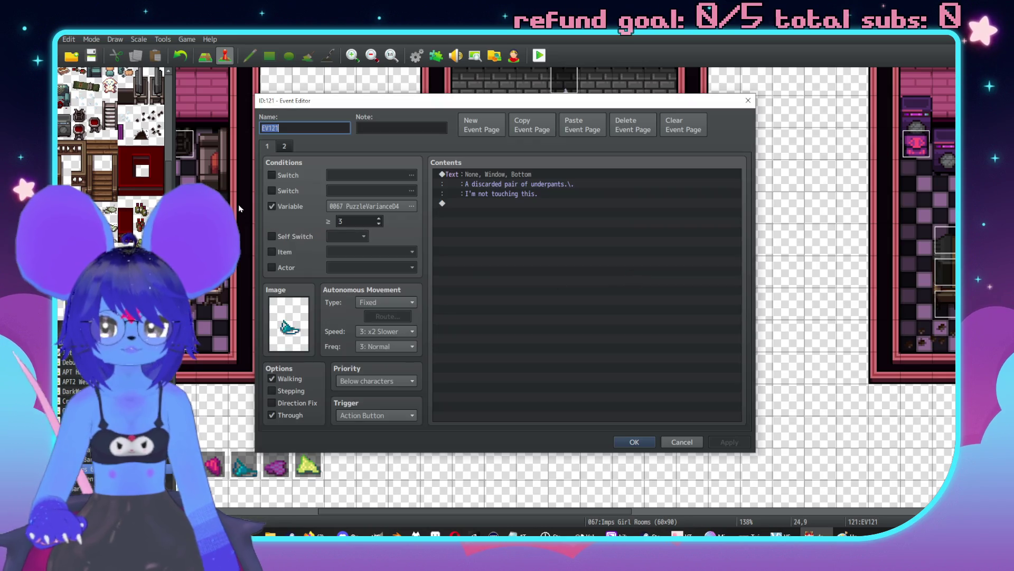
pyautogui.click(564, 129)
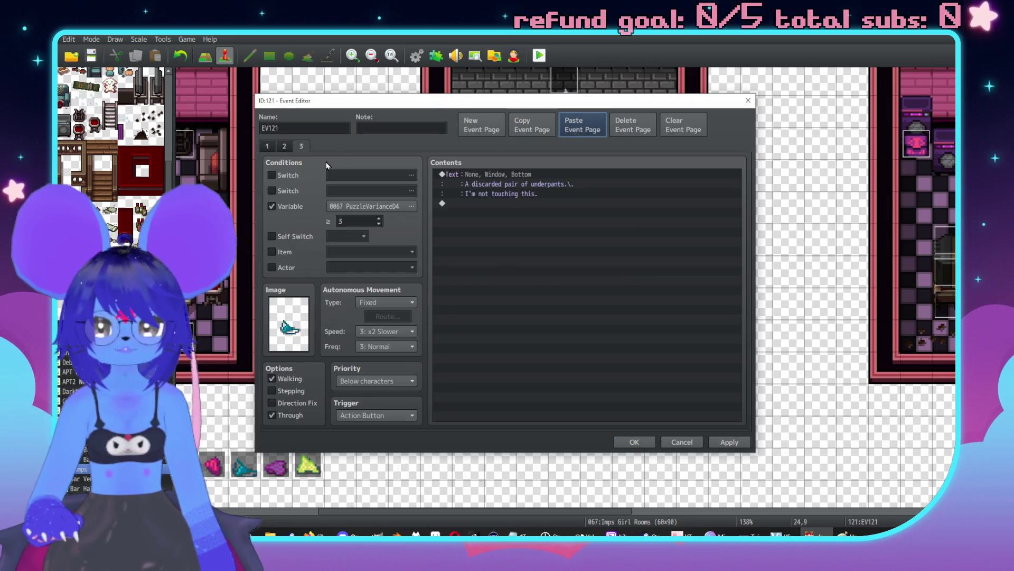
pyautogui.click(633, 126)
pyautogui.click(724, 442)
pyautogui.click(677, 442)
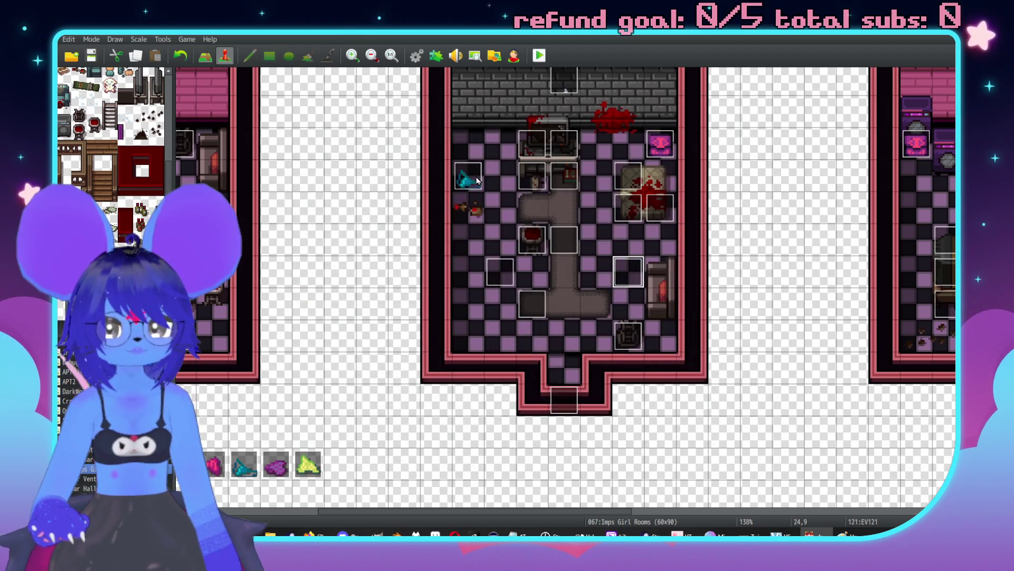
# Step: On EV120, paste the page, delete the duplicate, and confirm page 2 (≥3, text)
pyautogui.doubleClick(477, 176)
pyautogui.click(532, 125)
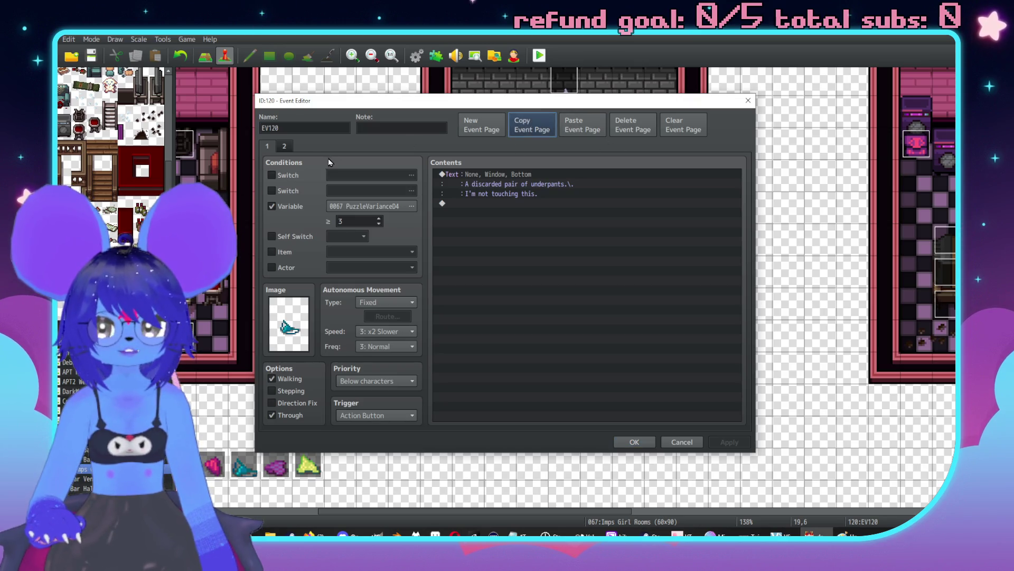
pyautogui.click(284, 146)
pyautogui.click(583, 124)
pyautogui.click(267, 150)
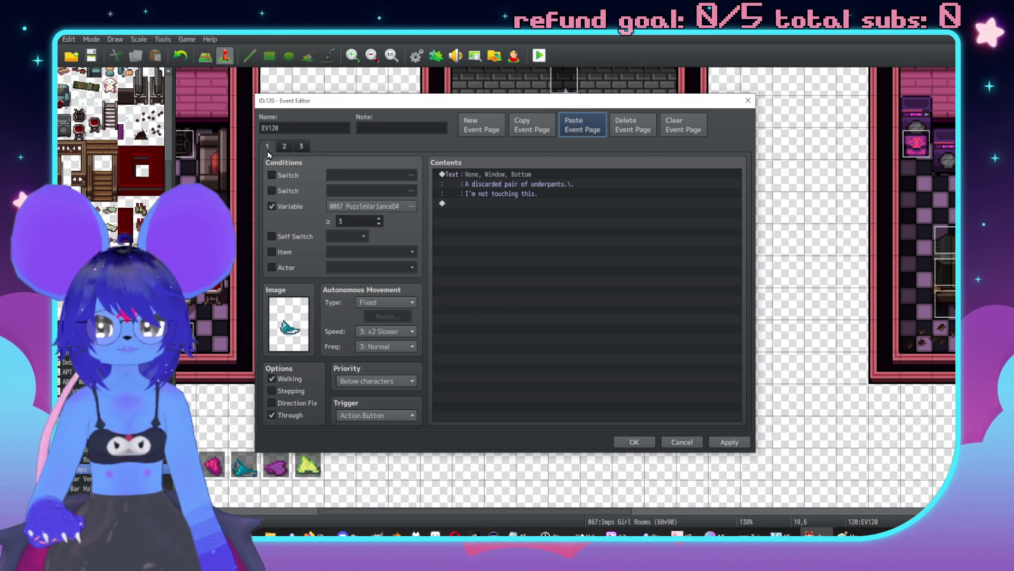
pyautogui.click(653, 130)
pyautogui.click(728, 442)
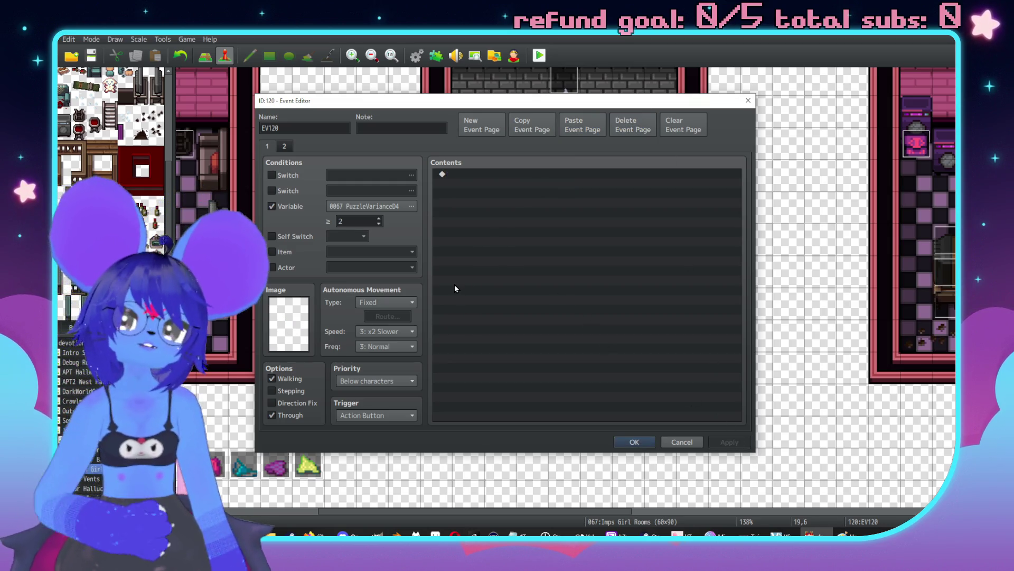
pyautogui.click(284, 147)
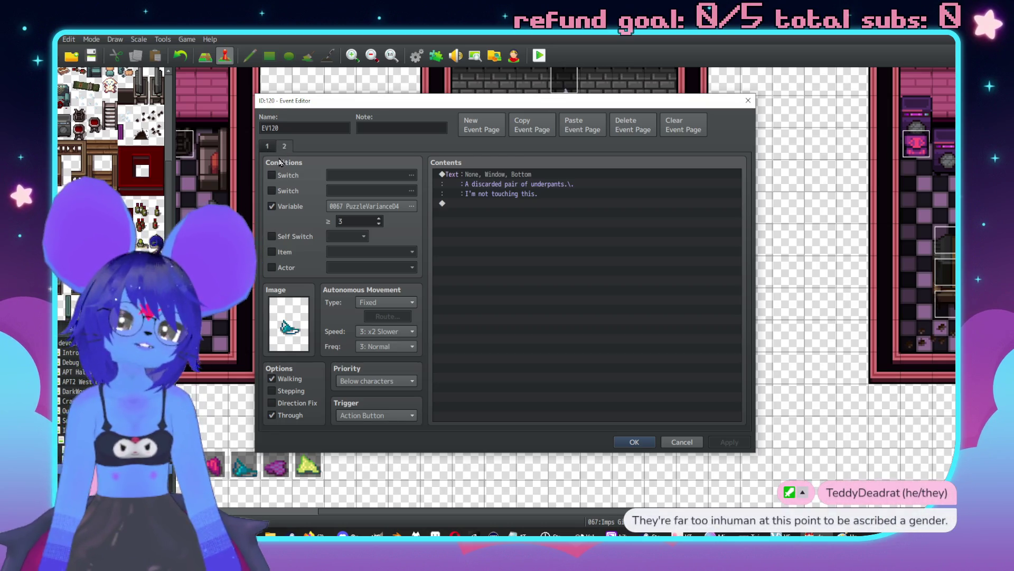
pyautogui.click(648, 442)
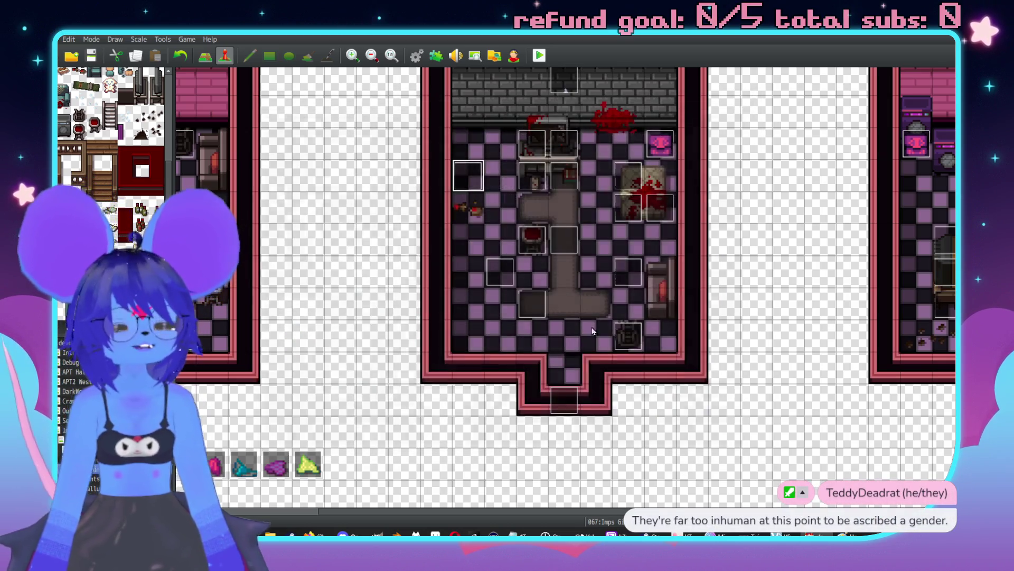
pyautogui.middleClick(607, 291)
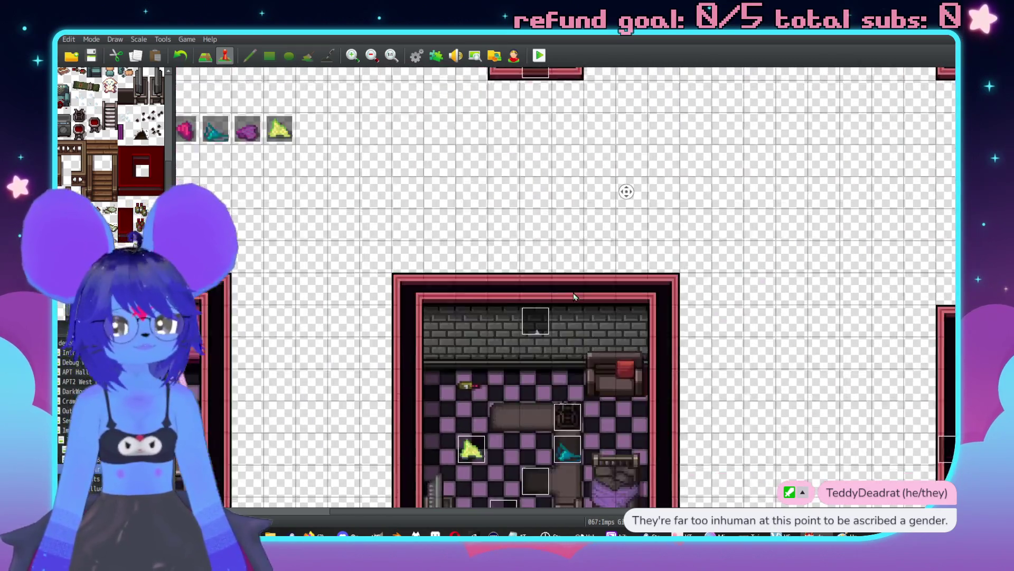
# Step: Inspect the teal and purple underpants events without changing them
pyautogui.middleClick(625, 255)
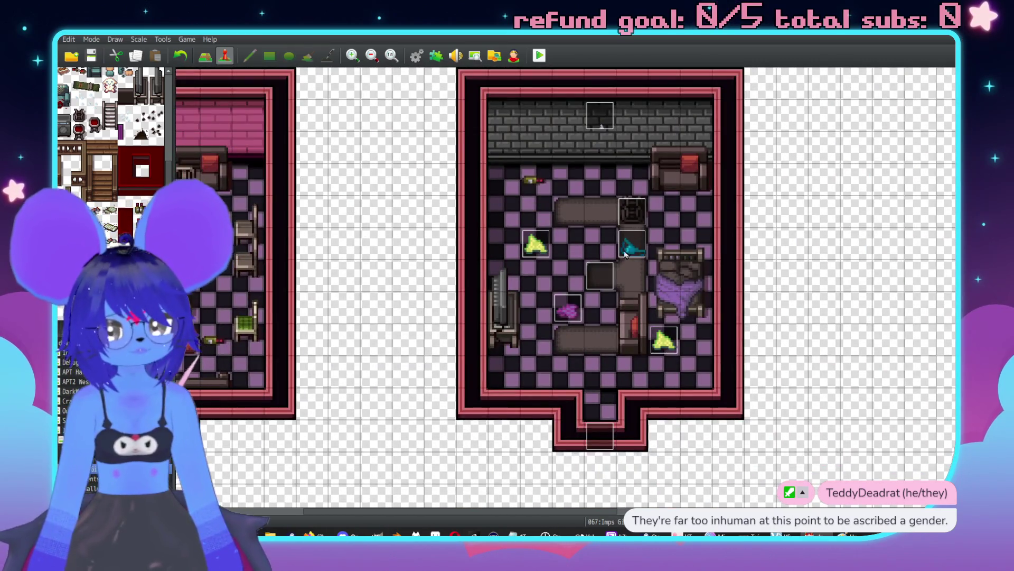
pyautogui.doubleClick(625, 255)
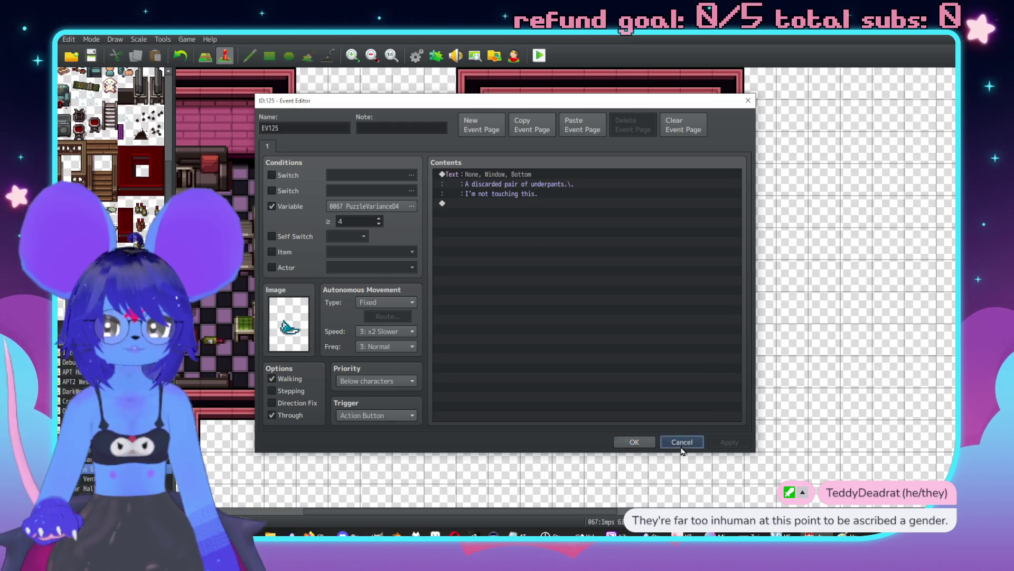
pyautogui.click(680, 441)
pyautogui.doubleClick(561, 305)
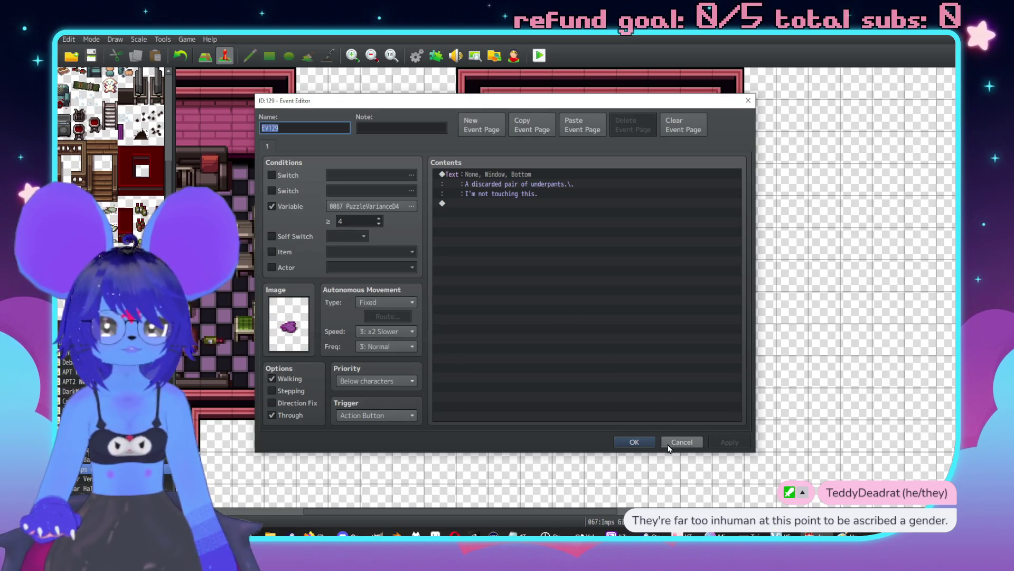
pyautogui.click(676, 441)
# Step: Delete the blank second page from yellow underpants event EV123 and save
pyautogui.doubleClick(535, 244)
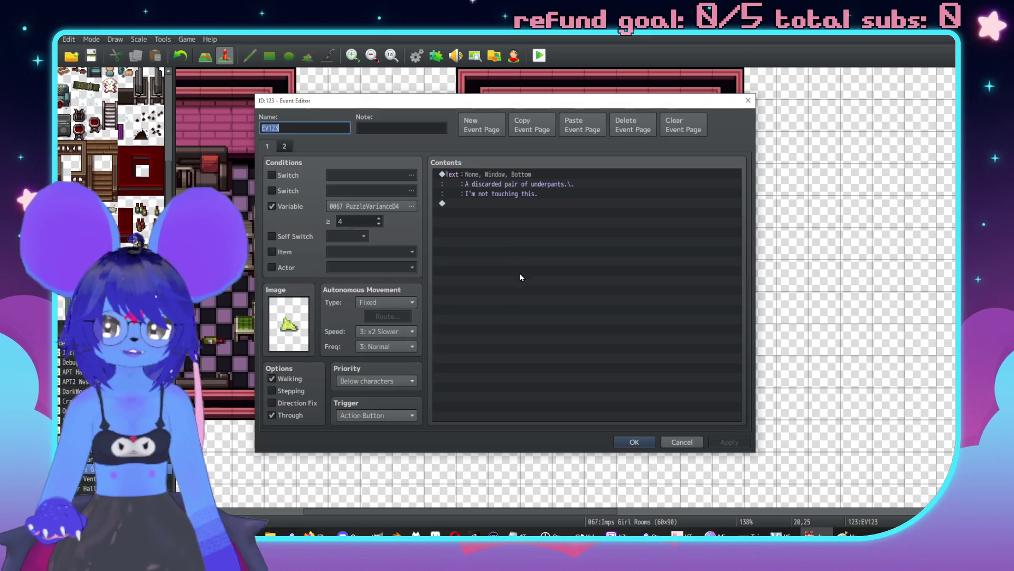
pyautogui.click(283, 147)
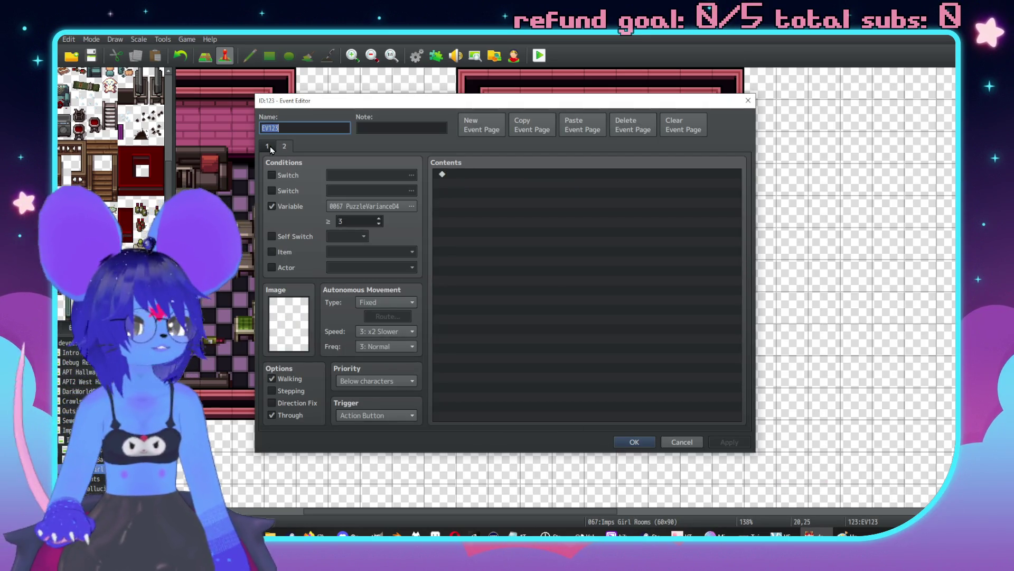
pyautogui.click(633, 125)
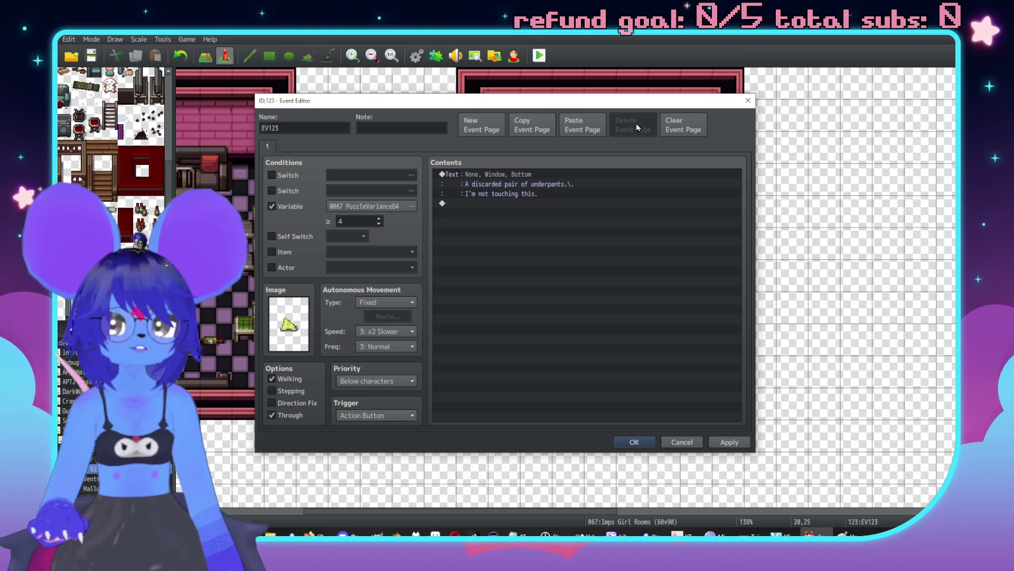
pyautogui.click(635, 442)
# Step: In EV124, paste a new page and set its image to none
pyautogui.doubleClick(663, 339)
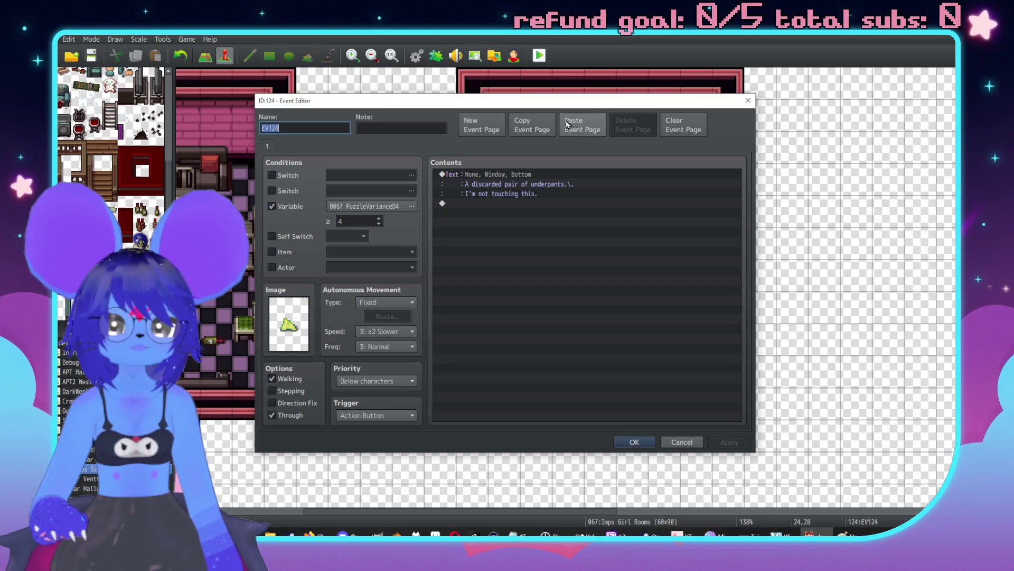
pyautogui.click(592, 131)
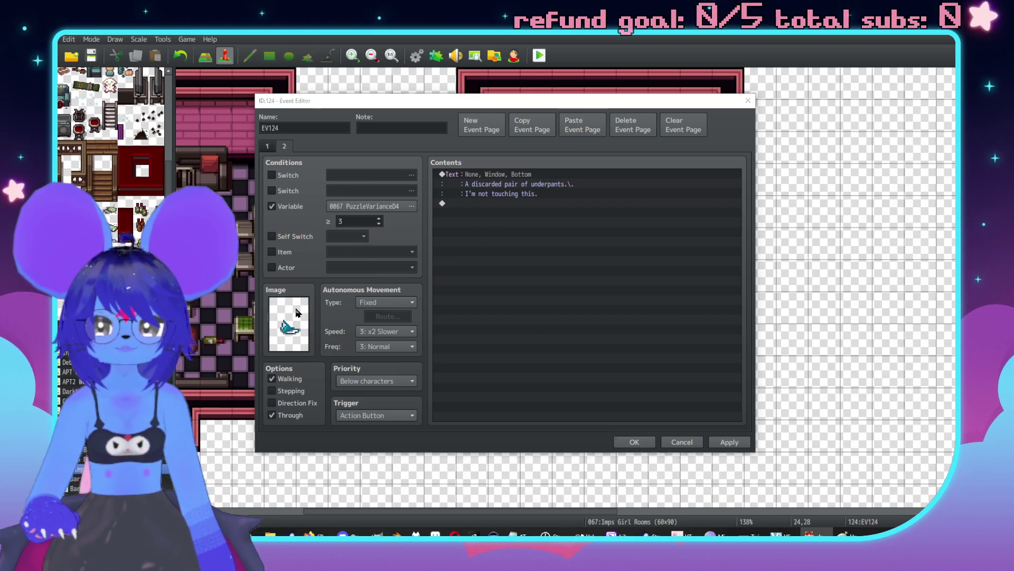
pyautogui.doubleClick(289, 323)
pyautogui.moveTo(429, 348); pyautogui.dragTo(428, 204)
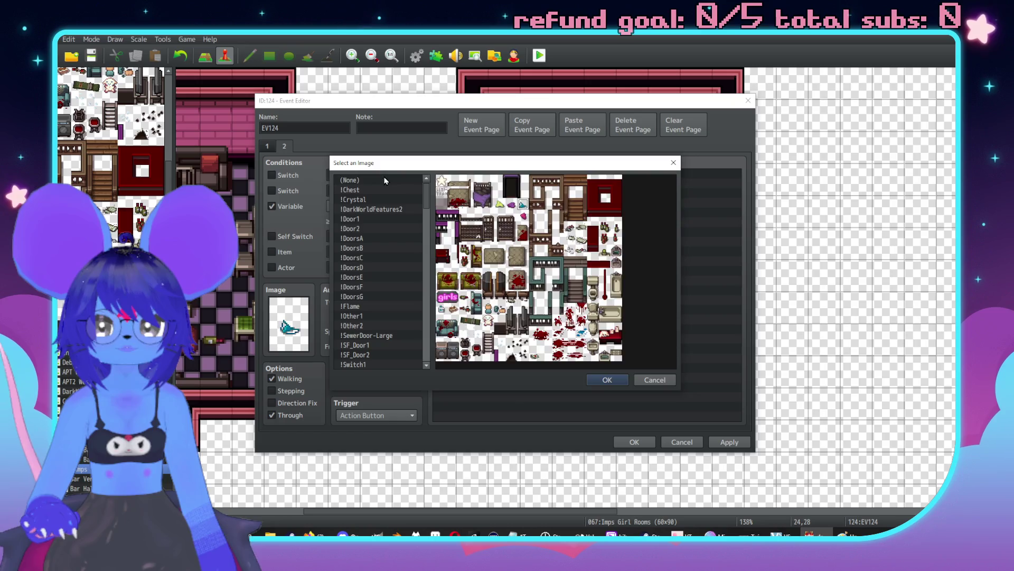
pyautogui.doubleClick(380, 182)
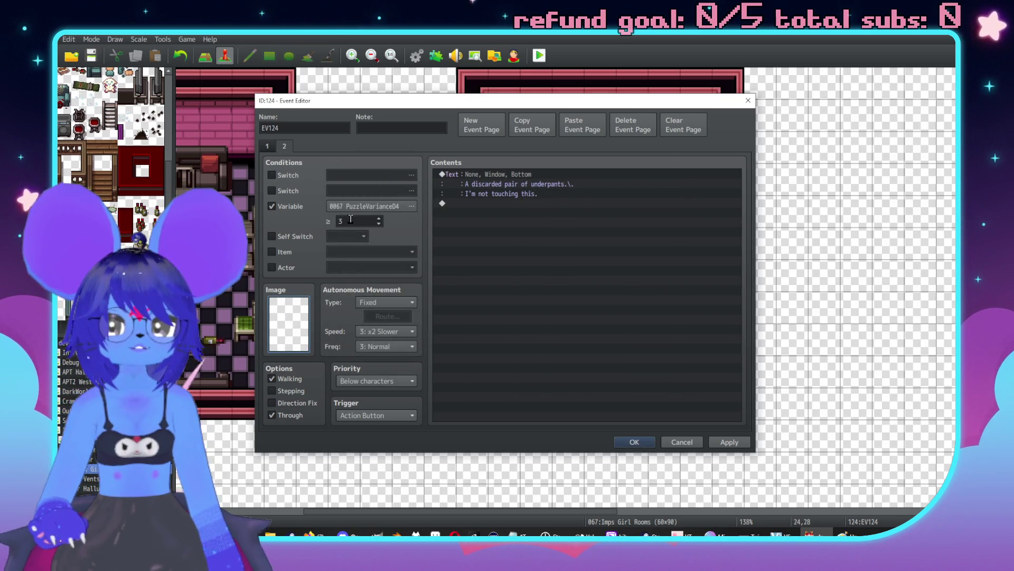
# Step: Rework EV124's pages, then discard all edits and reopen EV124
pyautogui.click(267, 146)
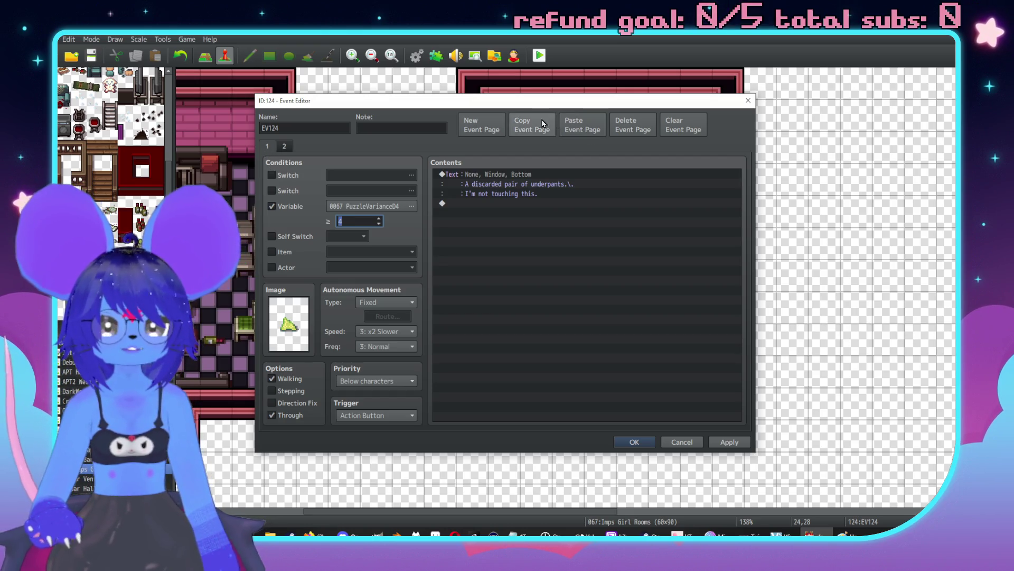
pyautogui.click(543, 124)
pyautogui.click(581, 127)
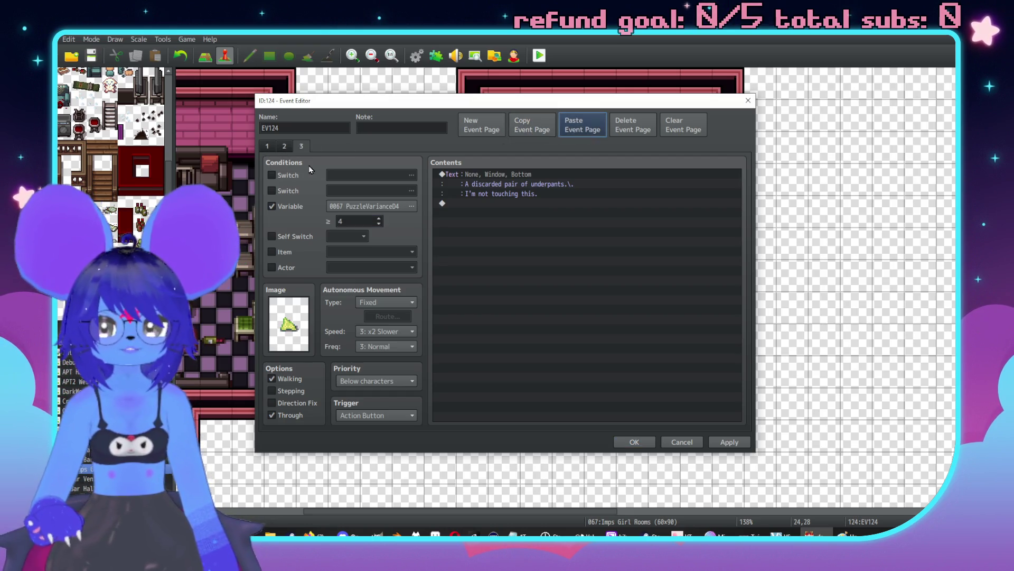
pyautogui.click(633, 125)
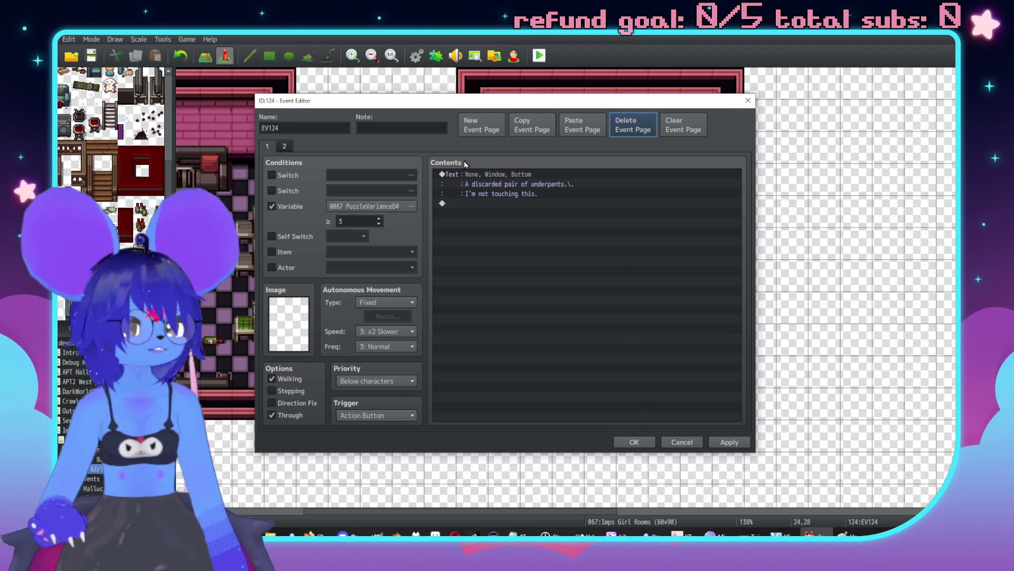
pyautogui.click(289, 150)
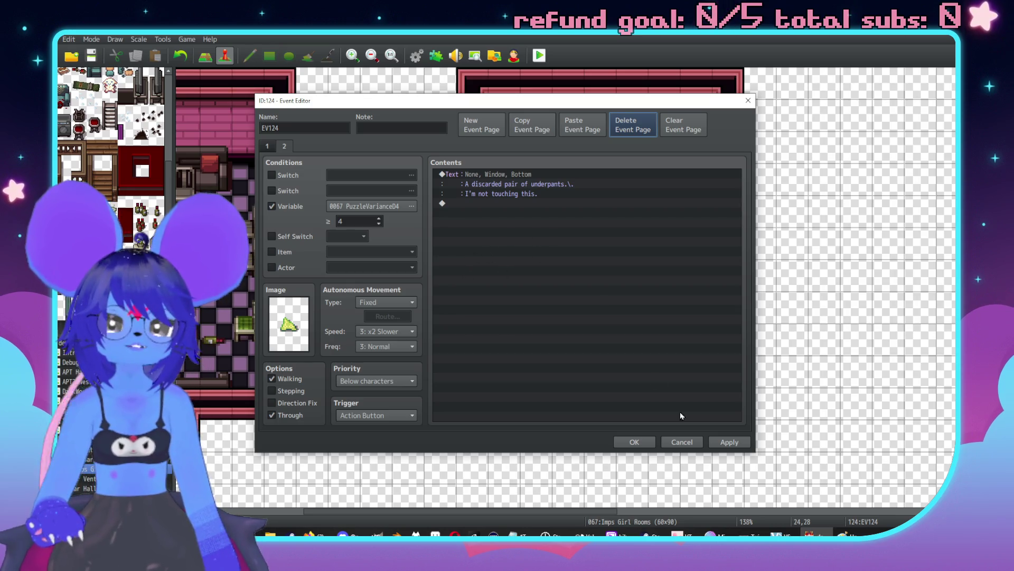
pyautogui.click(682, 442)
pyautogui.click(489, 294)
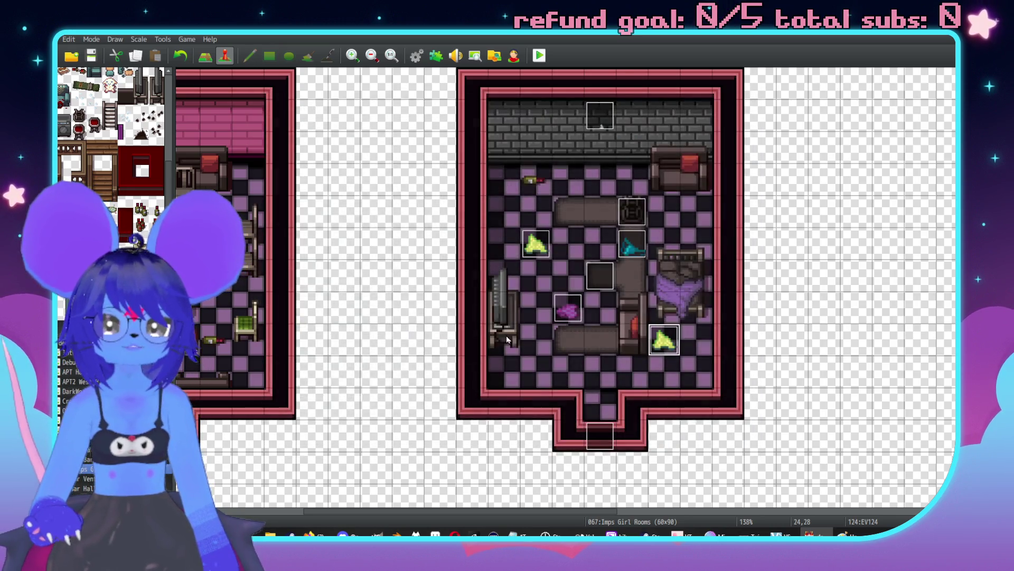
pyautogui.doubleClick(664, 339)
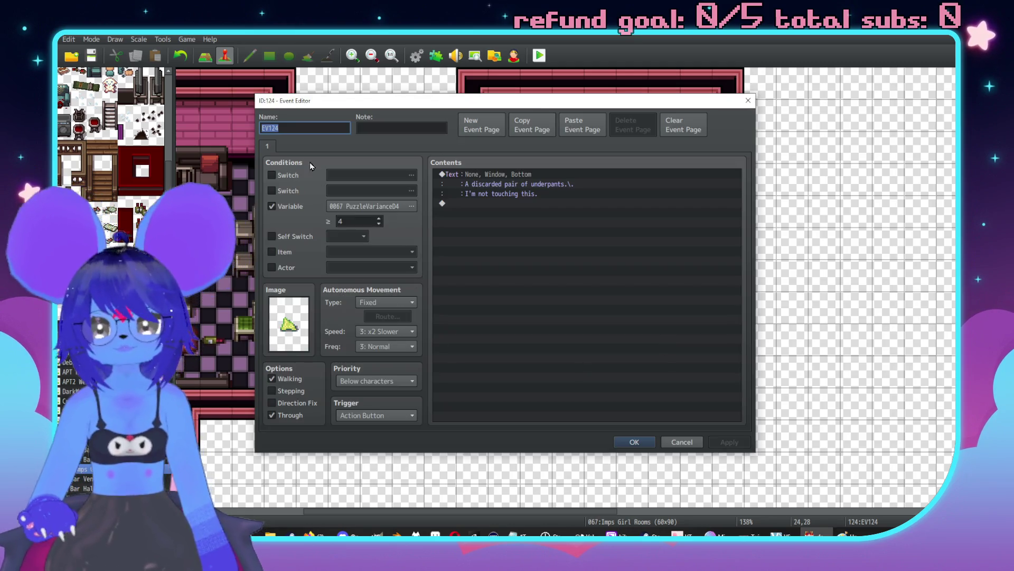
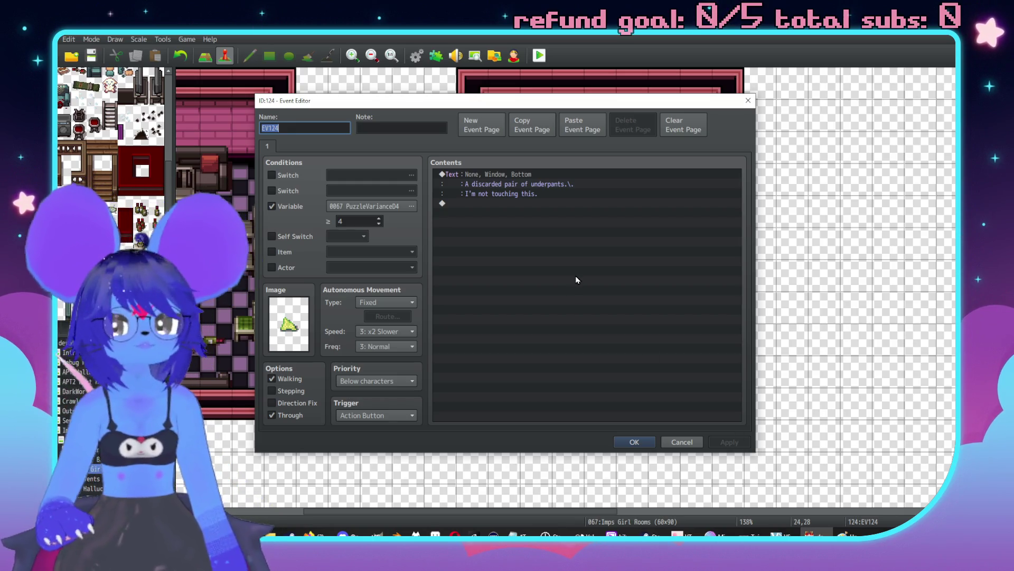
# Step: Close the current editor and briefly inspect the teal and yellow underwear events
pyautogui.click(682, 442)
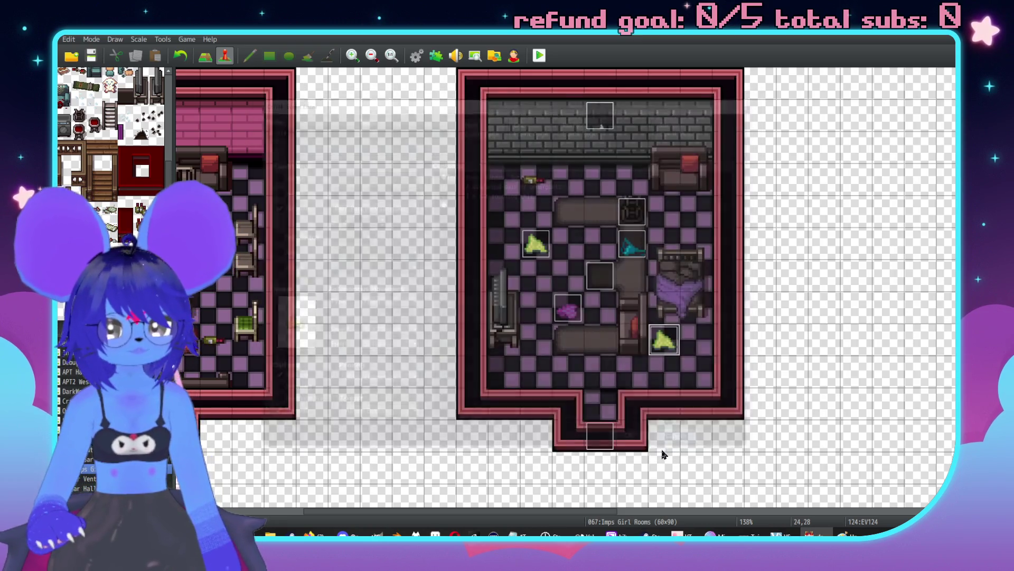
pyautogui.doubleClick(639, 239)
pyautogui.press('Escape')
pyautogui.doubleClick(528, 244)
pyautogui.press('Escape')
# Step: Add a new EV123 page conditioned on PuzzleVarianceD4 ≥ 3, set to Through
pyautogui.doubleClick(527, 245)
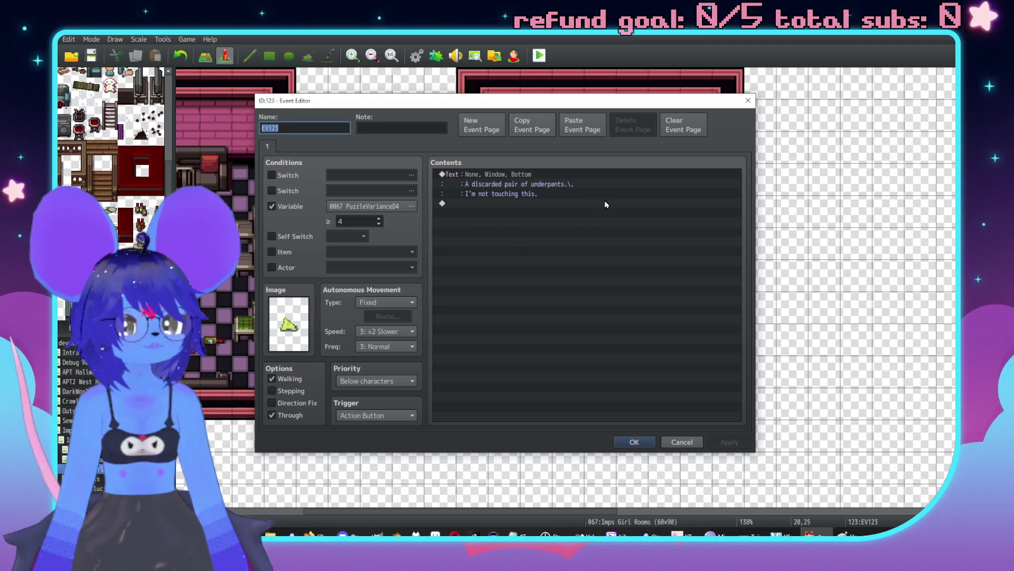
pyautogui.click(481, 126)
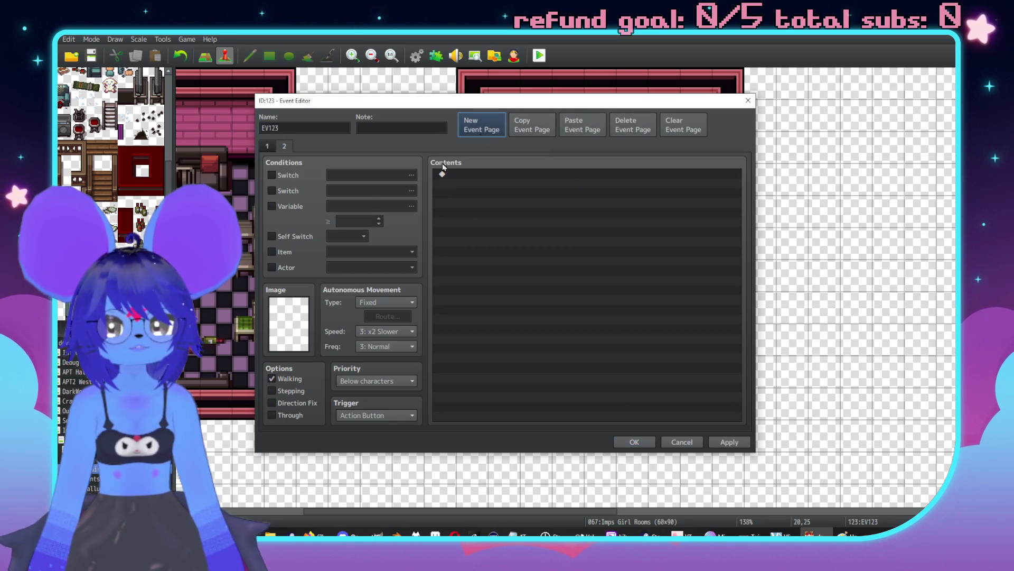
pyautogui.click(299, 207)
pyautogui.click(376, 210)
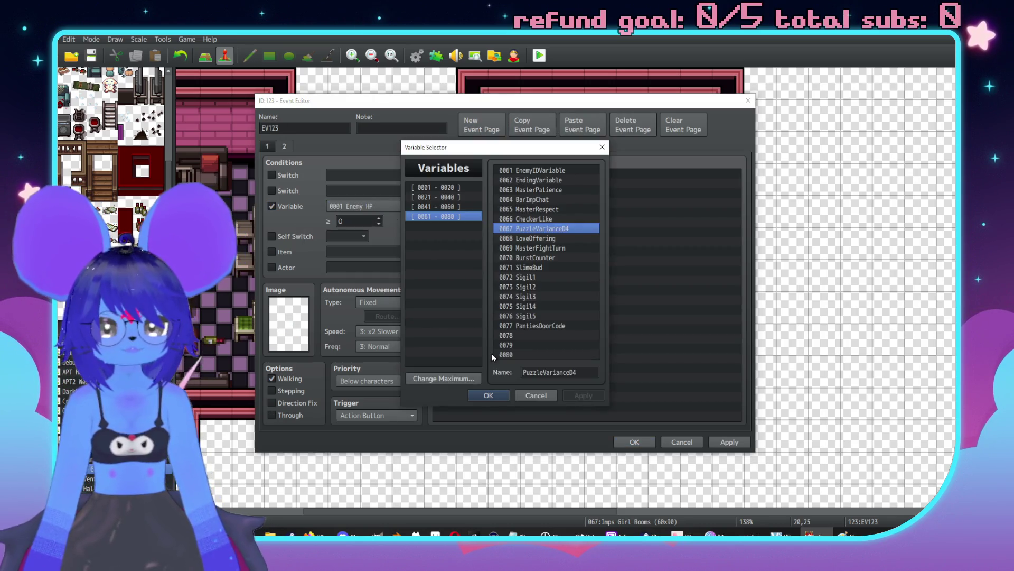
pyautogui.click(488, 396)
pyautogui.write('3')
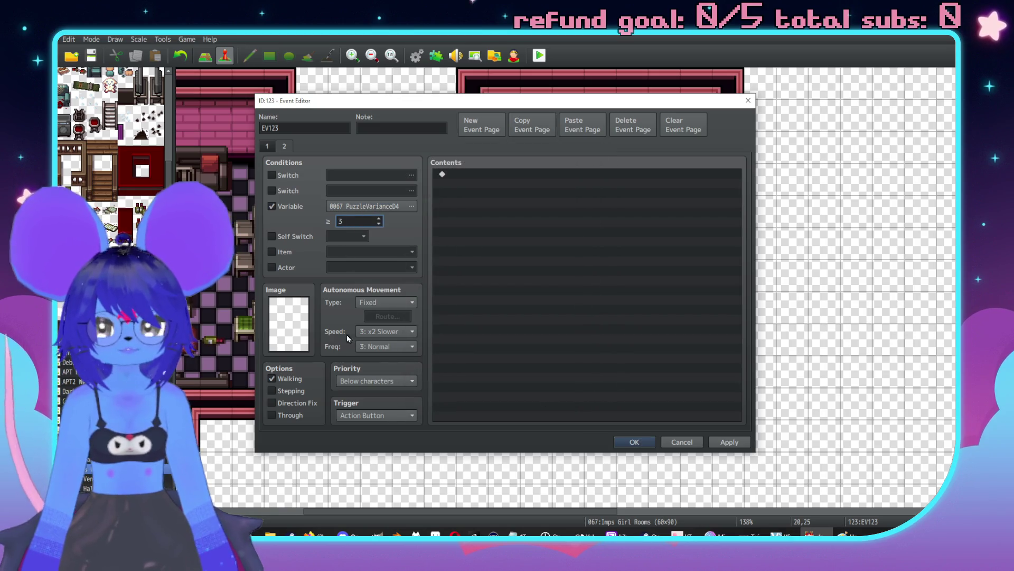
pyautogui.click(272, 414)
# Step: Copy and paste EV123's pickup page, then delete the extra pasted page
pyautogui.click(280, 149)
pyautogui.click(274, 148)
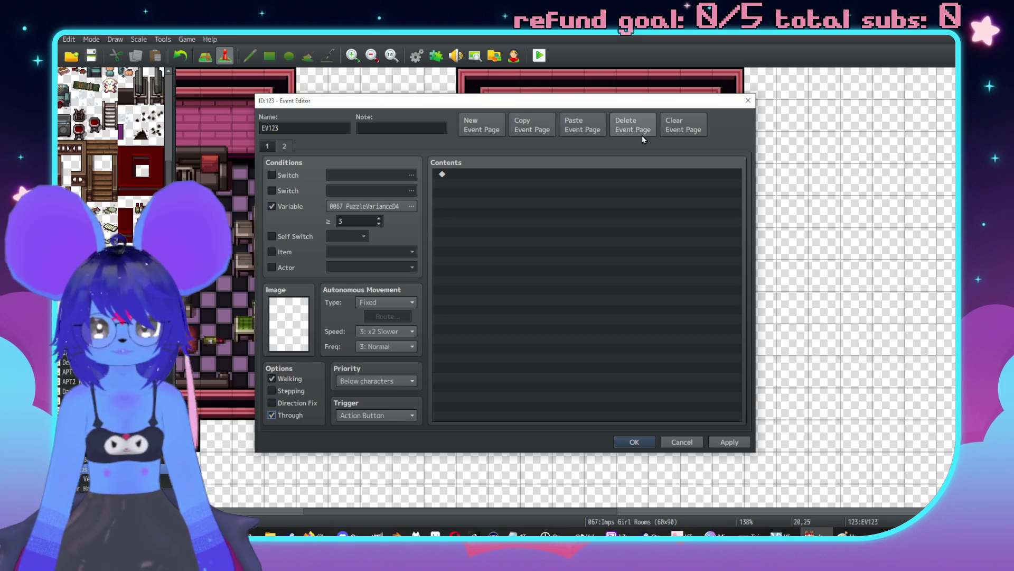
pyautogui.click(528, 134)
pyautogui.click(284, 145)
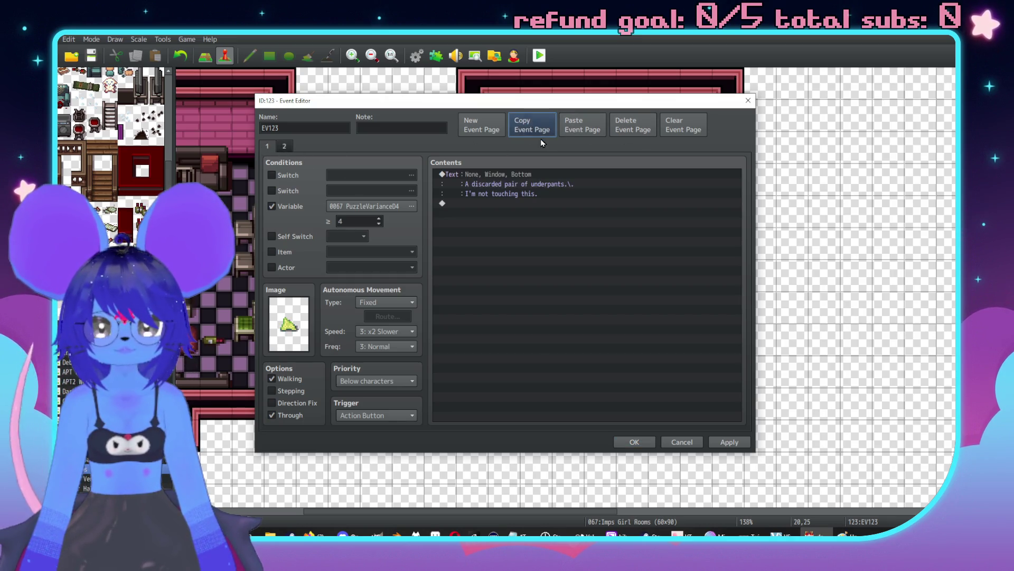
pyautogui.click(267, 146)
pyautogui.click(576, 127)
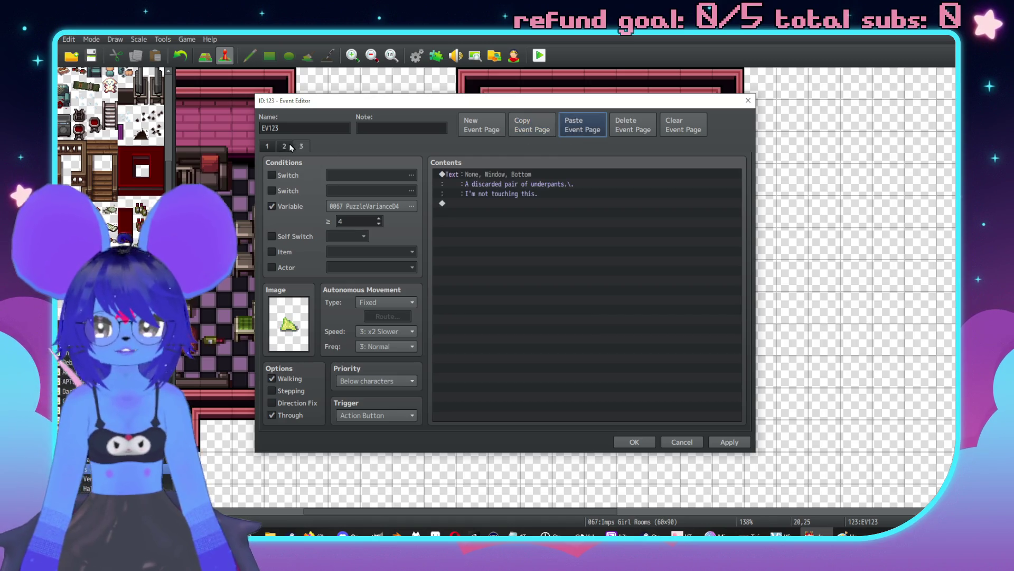
pyautogui.click(632, 127)
# Step: Copy the blank conditioned page, then apply and save EV123
pyautogui.click(527, 126)
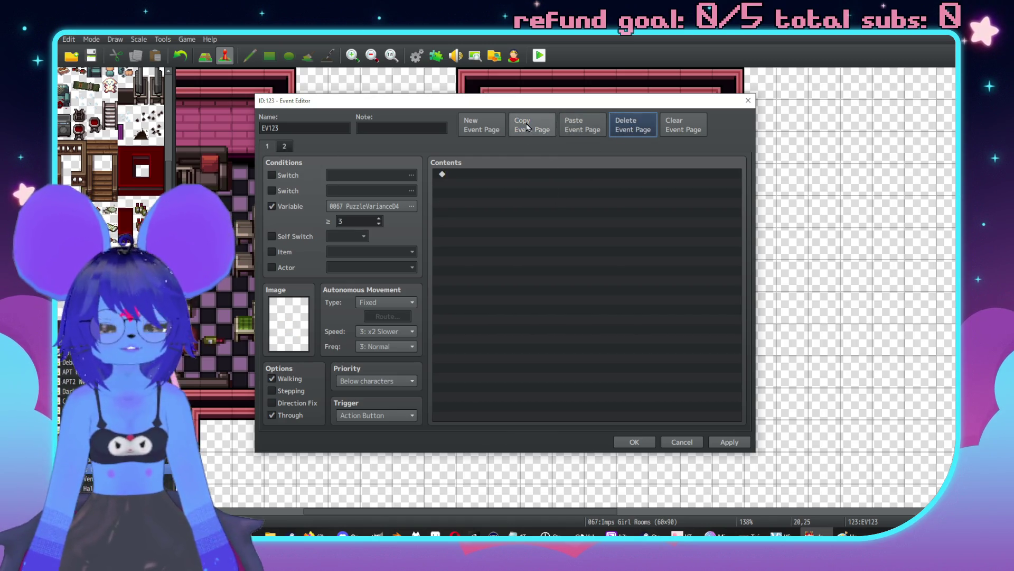
pyautogui.click(729, 442)
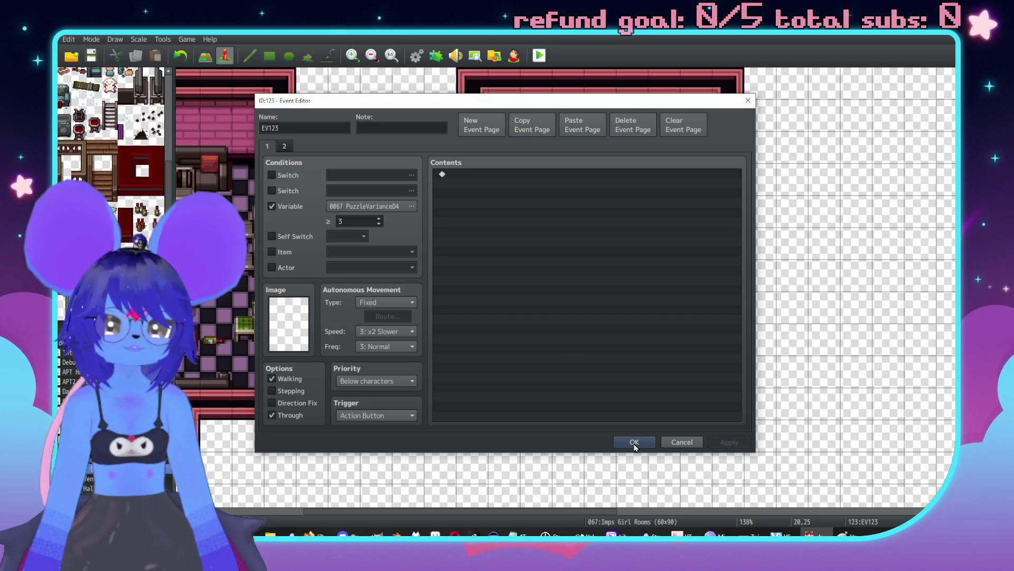
pyautogui.click(634, 443)
pyautogui.doubleClick(578, 304)
# Step: Close EV129 without changes and briefly recheck the yellow event EV123
pyautogui.click(520, 124)
pyautogui.click(682, 441)
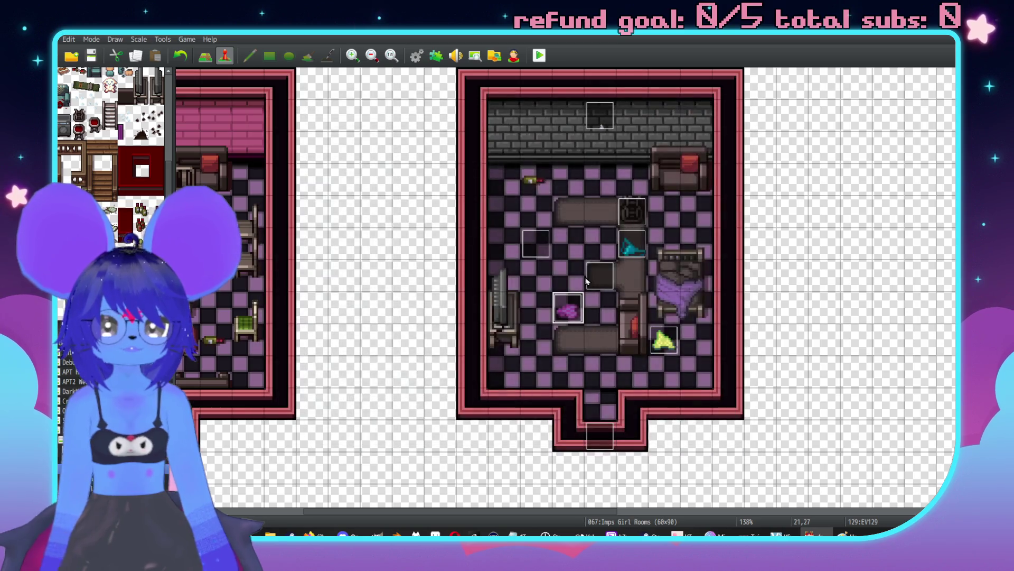
pyautogui.doubleClick(517, 251)
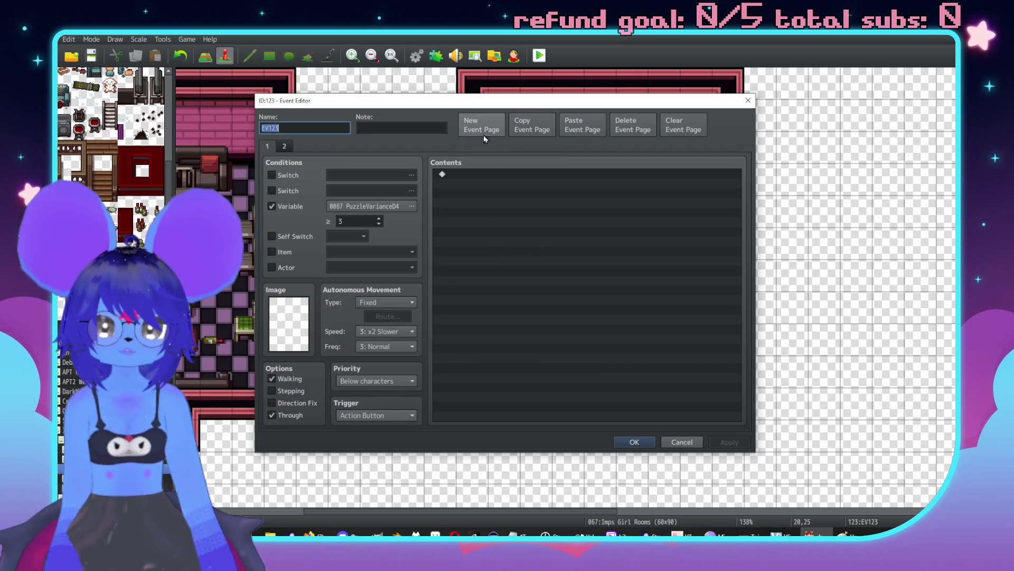
pyautogui.click(631, 442)
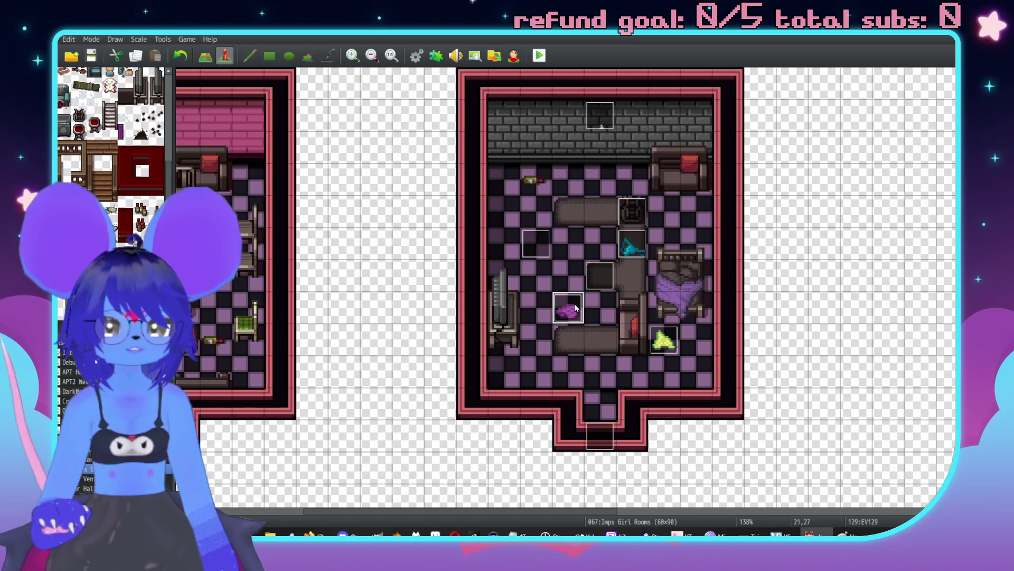
# Step: Paste the blank PuzzleVarianceD4 ≥ 3 page into EV129, remove the extra pasted page, and save
pyautogui.doubleClick(576, 308)
pyautogui.click(581, 125)
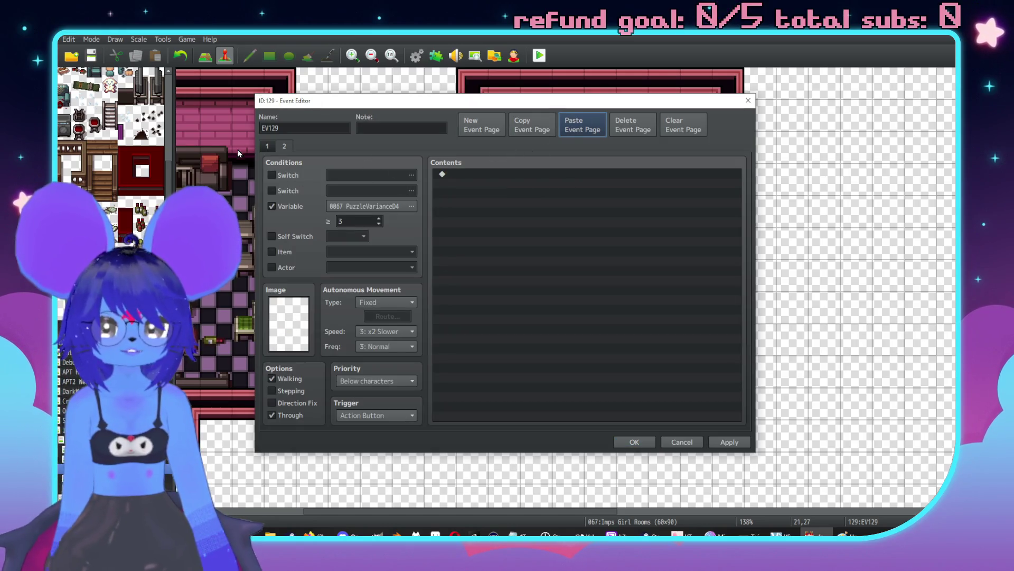
pyautogui.click(267, 146)
pyautogui.click(523, 134)
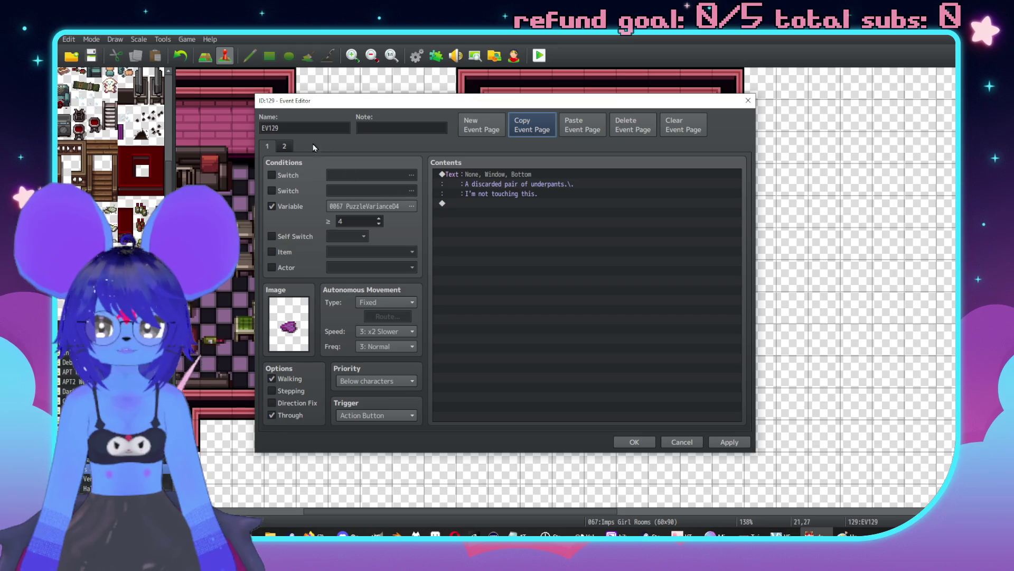
pyautogui.click(284, 146)
pyautogui.click(582, 125)
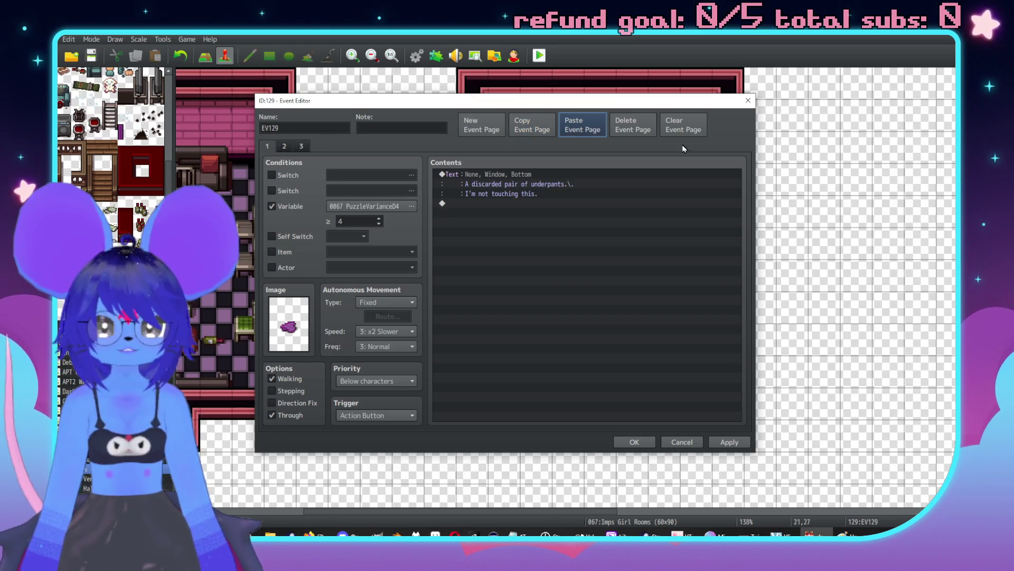
pyautogui.click(633, 125)
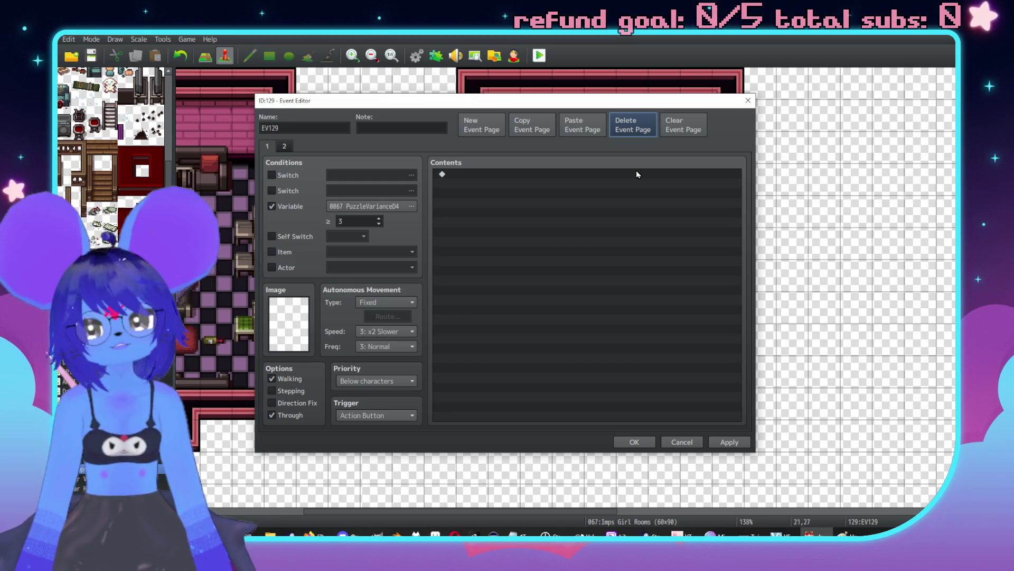
pyautogui.click(734, 443)
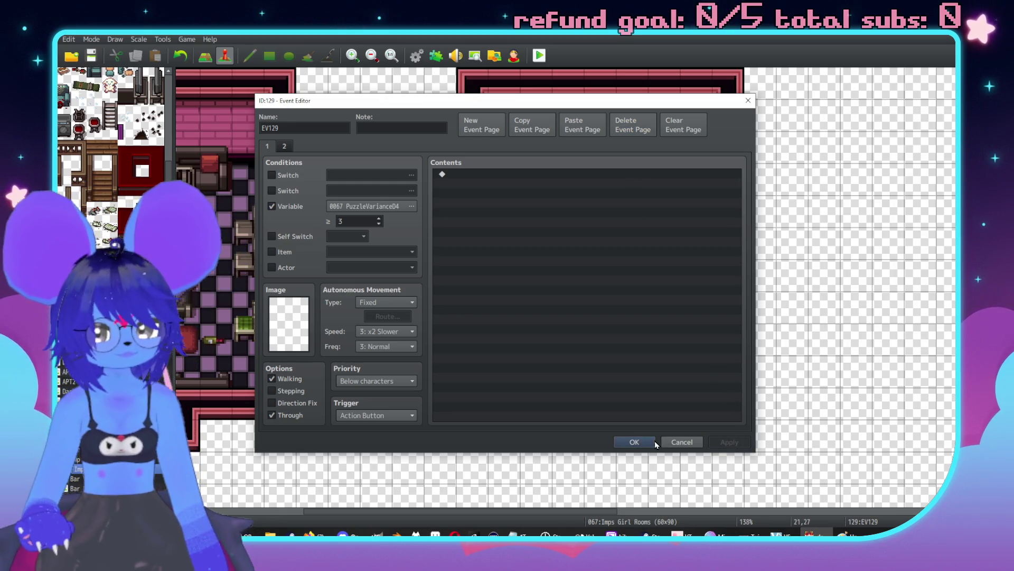
pyautogui.click(652, 449)
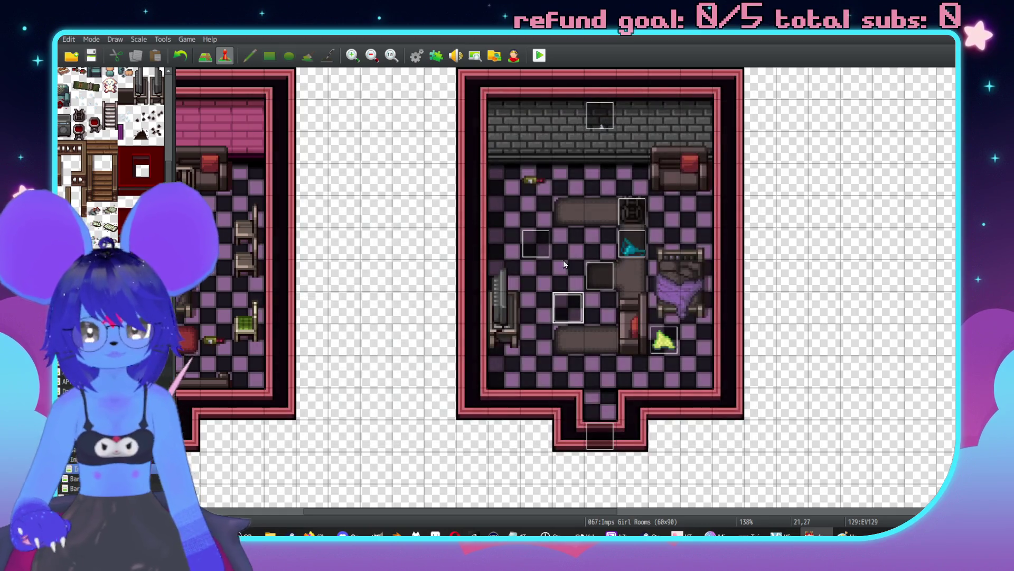
# Step: Reopen EV129 to verify its pages, then close it
pyautogui.doubleClick(577, 302)
pyautogui.click(523, 127)
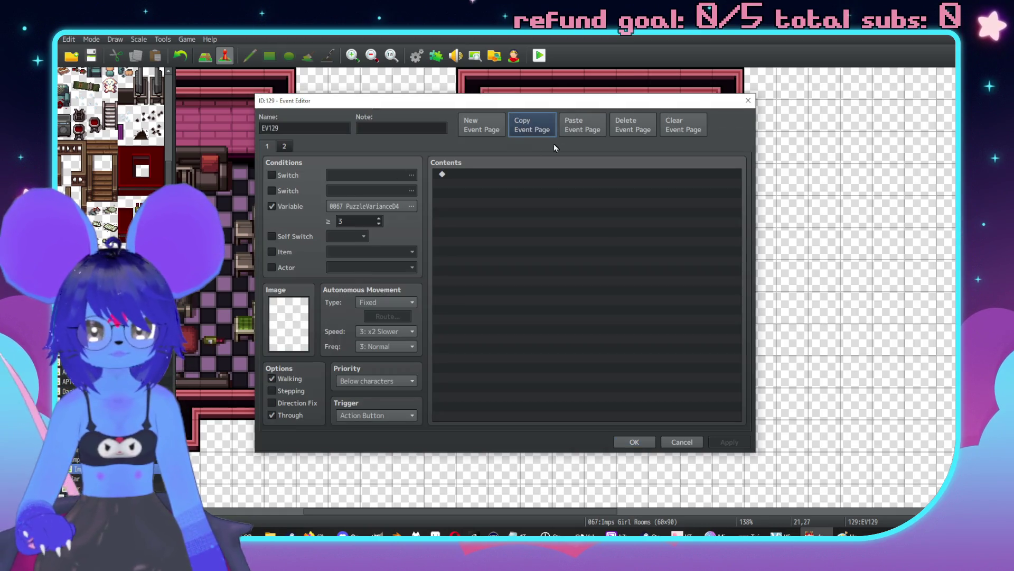
pyautogui.click(644, 441)
pyautogui.doubleClick(528, 242)
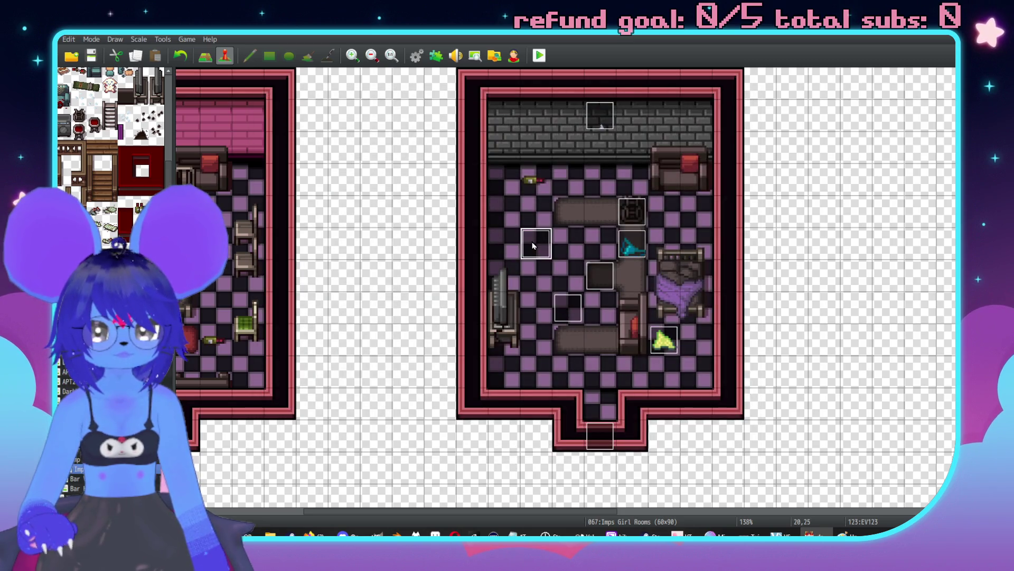
# Step: Paste the blank conditioned page into EV125 and add a copy of its pickup page
pyautogui.press('Escape')
pyautogui.doubleClick(634, 251)
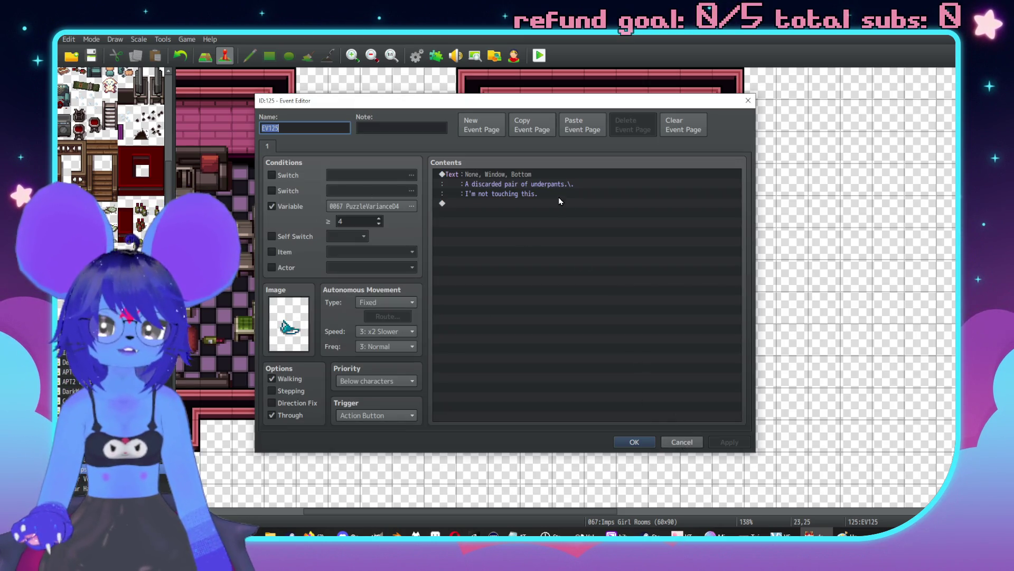
pyautogui.click(582, 130)
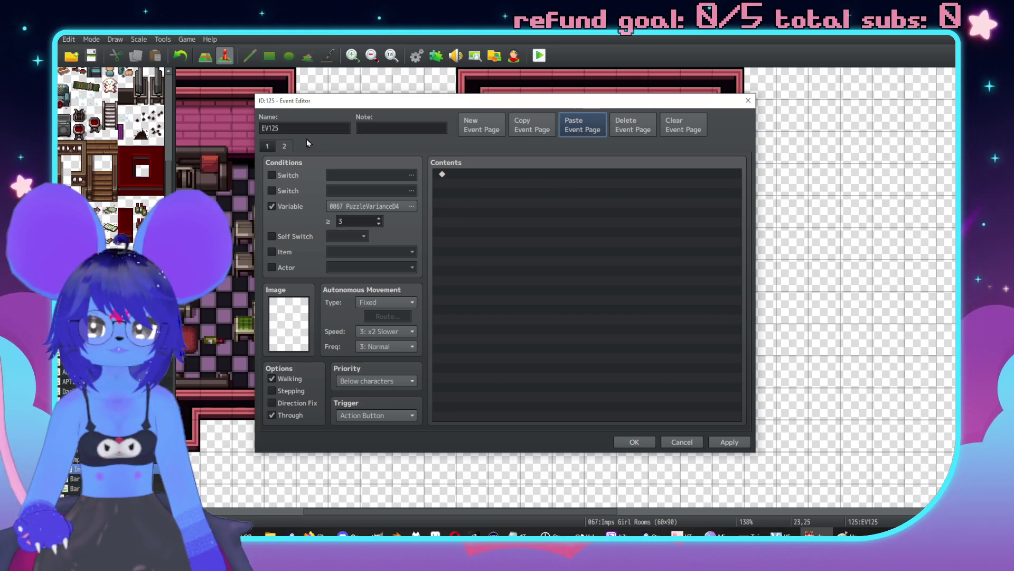
pyautogui.click(267, 148)
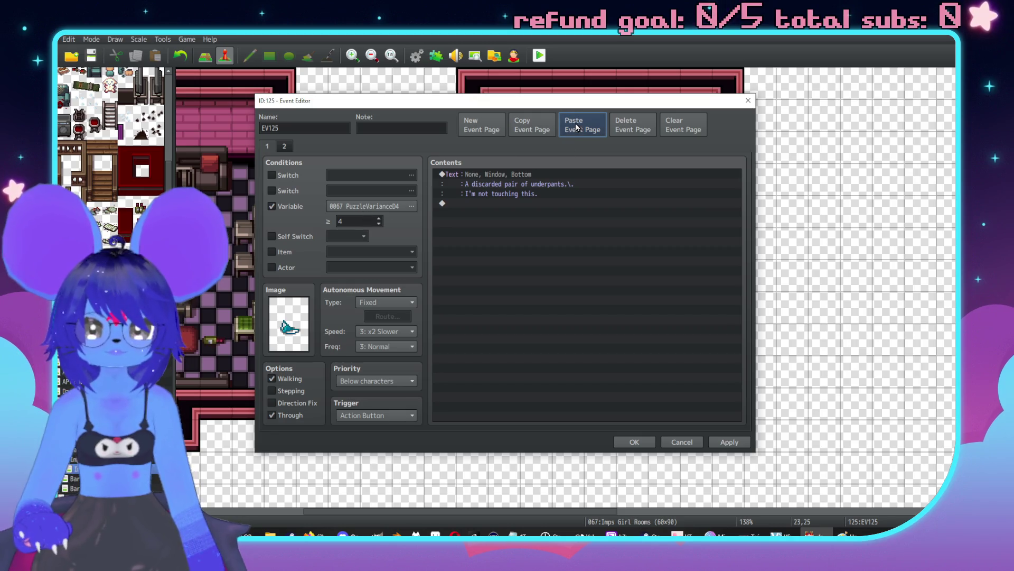
pyautogui.click(531, 127)
pyautogui.click(284, 147)
pyautogui.click(581, 127)
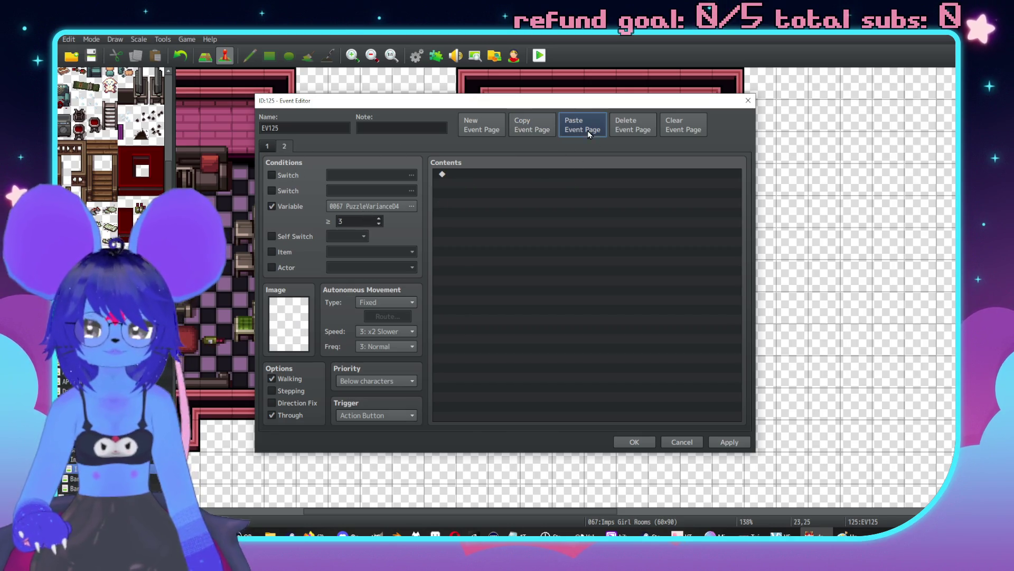
# Step: Review EV125's pages, then apply and save the three-page event
pyautogui.click(285, 146)
pyautogui.click(267, 146)
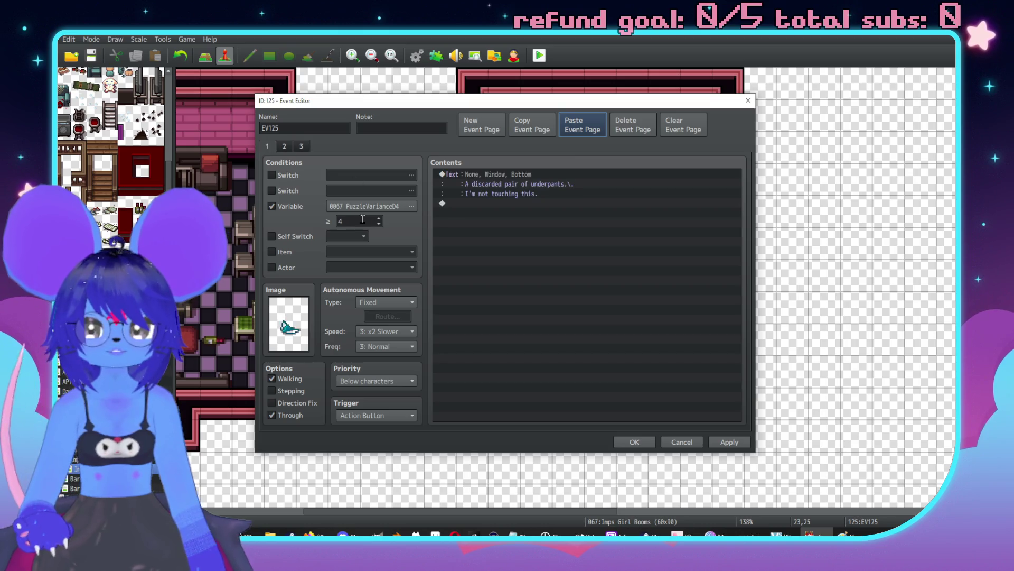
pyautogui.click(596, 343)
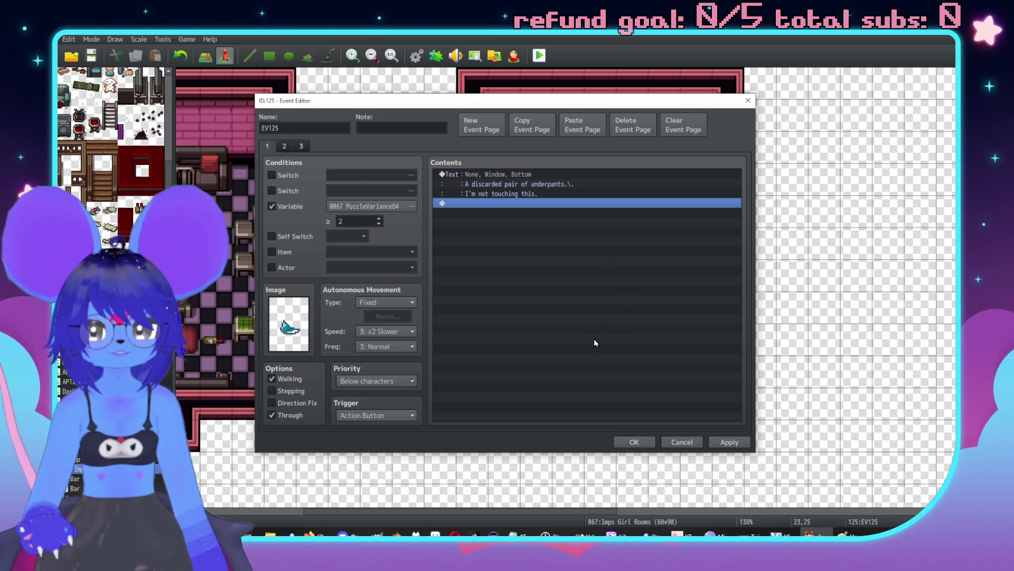
pyautogui.click(293, 146)
pyautogui.click(268, 144)
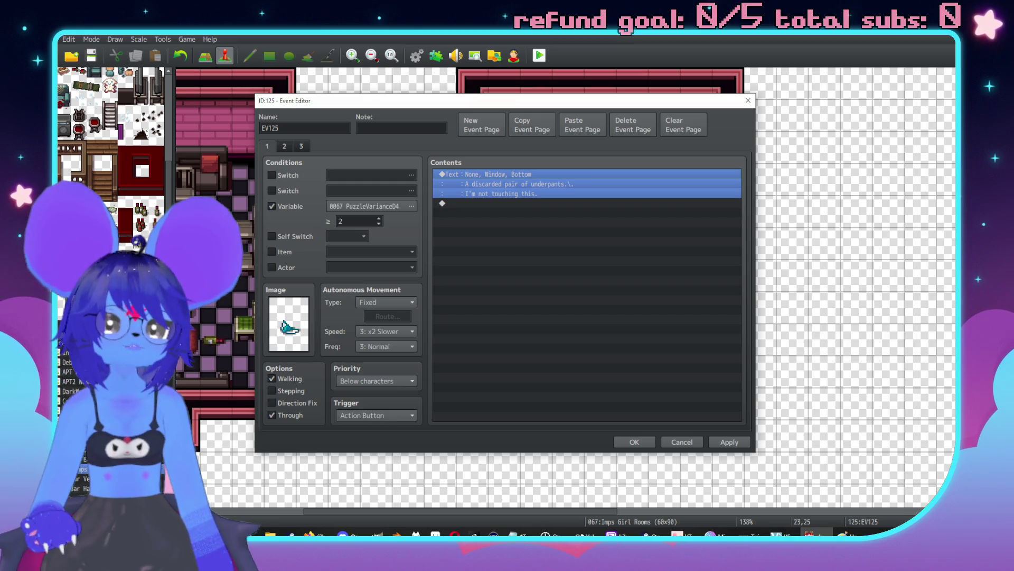
pyautogui.click(745, 442)
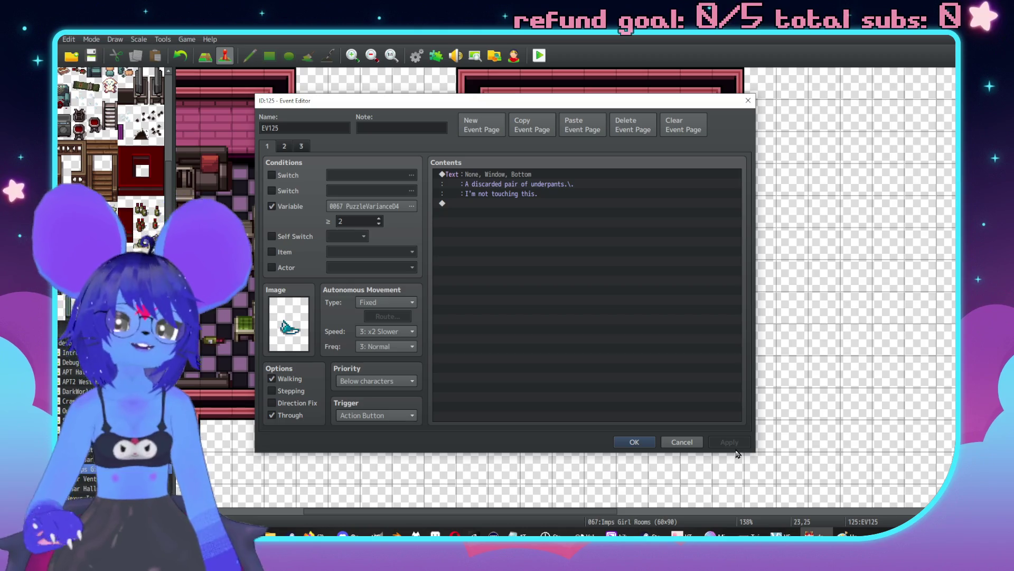
pyautogui.click(629, 442)
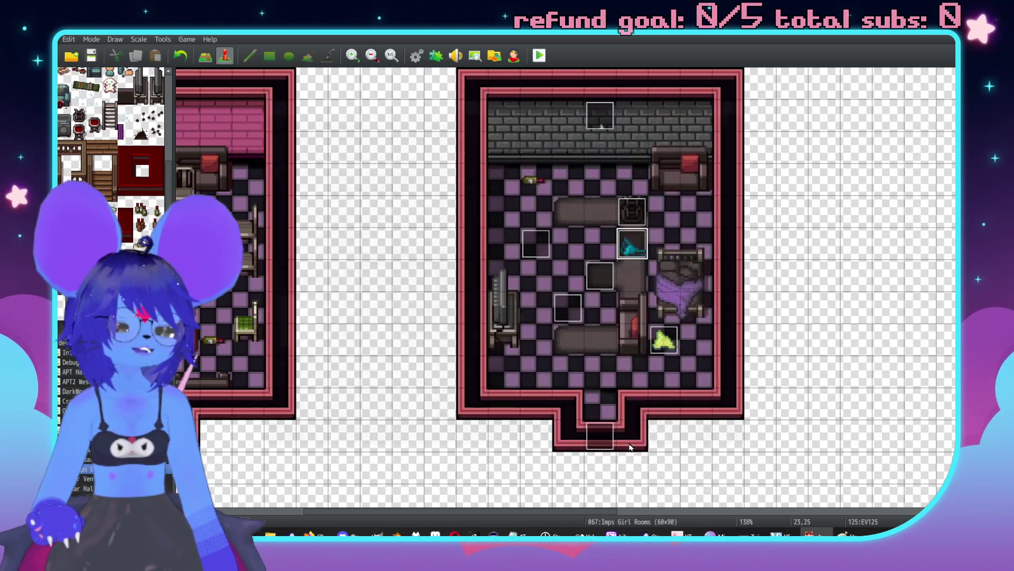
# Step: Copy the current page from EV129 for use in EV124
pyautogui.doubleClick(666, 338)
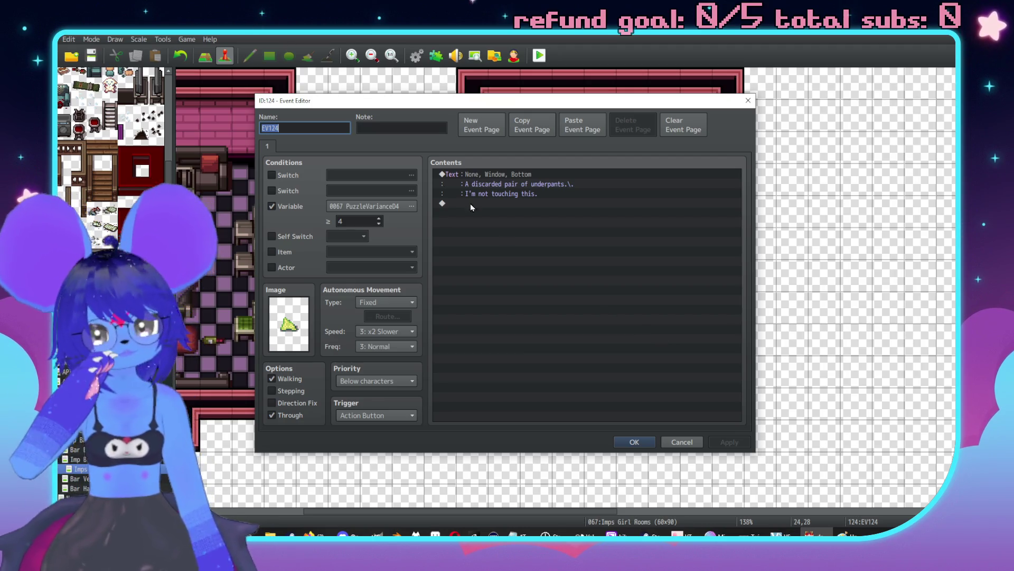
pyautogui.click(681, 441)
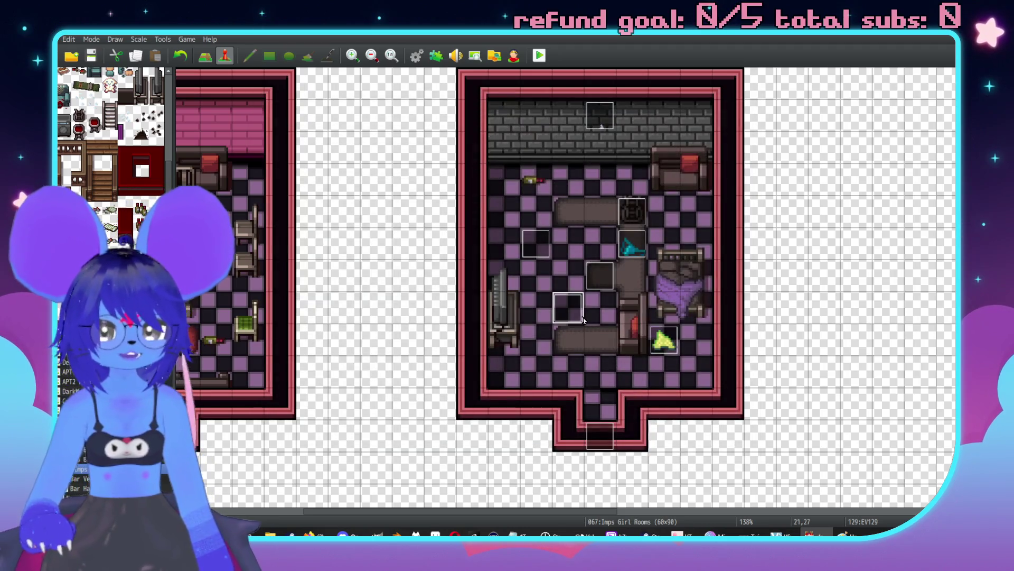
pyautogui.doubleClick(583, 318)
pyautogui.click(532, 125)
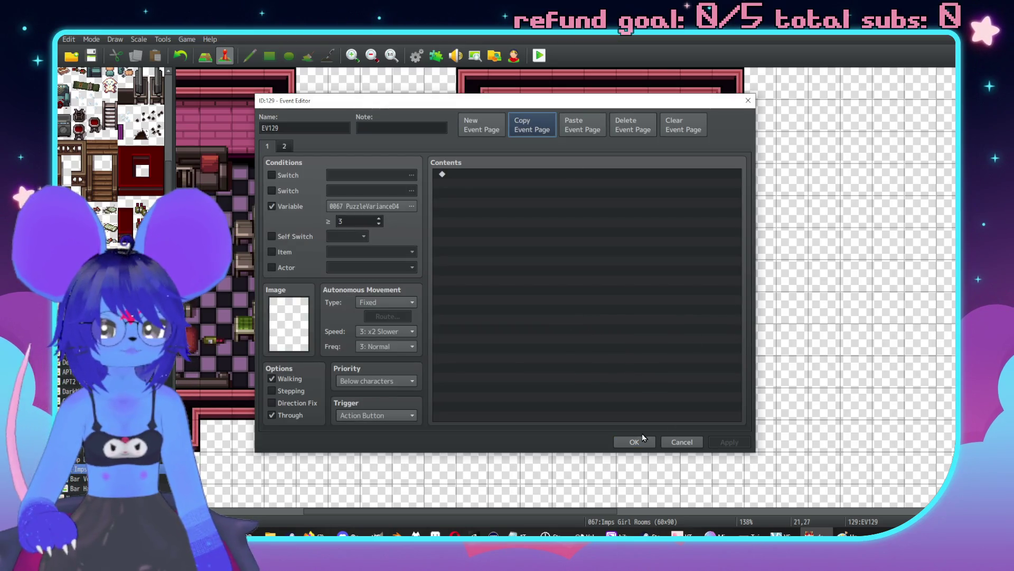
pyautogui.click(643, 438)
# Step: Paste the copied page into EV124 and add the underwear text page as page 3
pyautogui.doubleClick(666, 339)
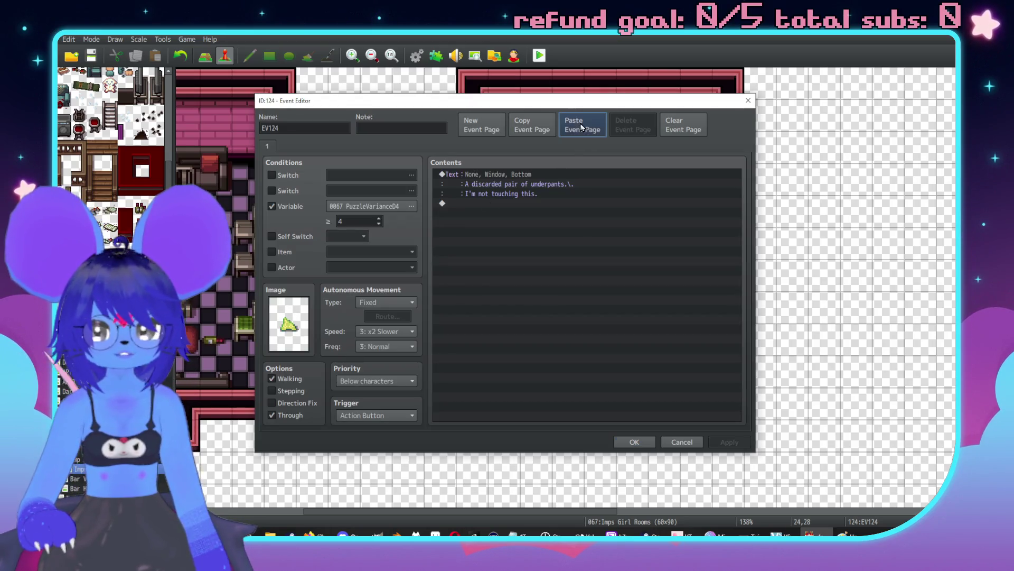
pyautogui.click(582, 127)
pyautogui.click(267, 146)
pyautogui.click(285, 146)
pyautogui.click(581, 127)
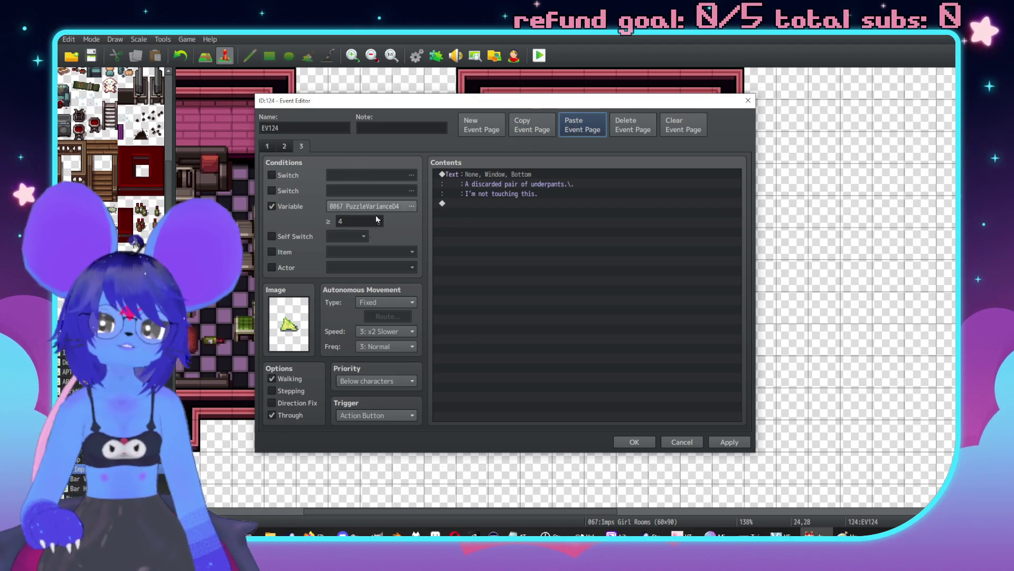
# Step: Duplicate EV124's empty page, delete the extra fourth page, and apply
pyautogui.click(284, 148)
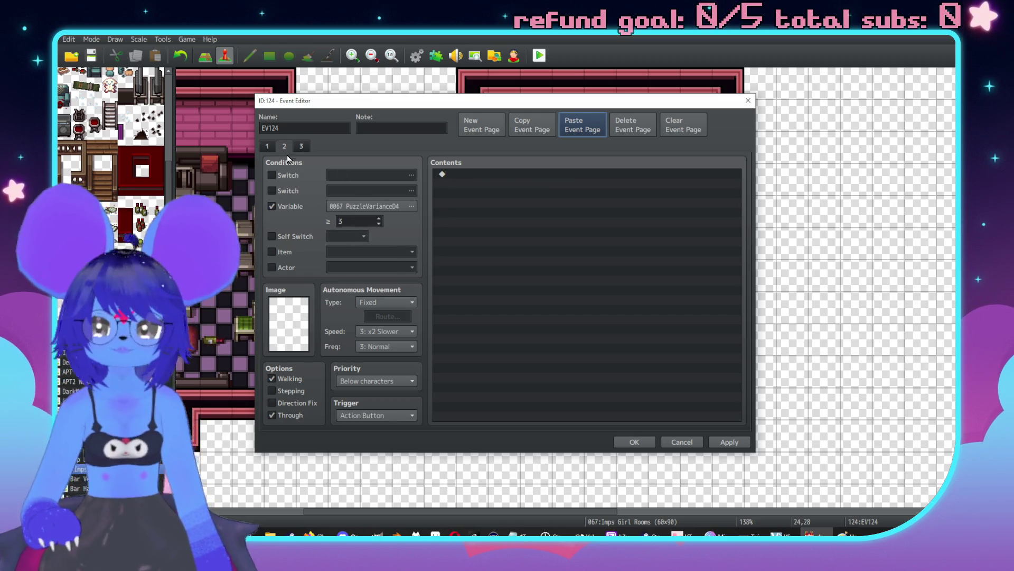
pyautogui.click(532, 125)
pyautogui.click(582, 125)
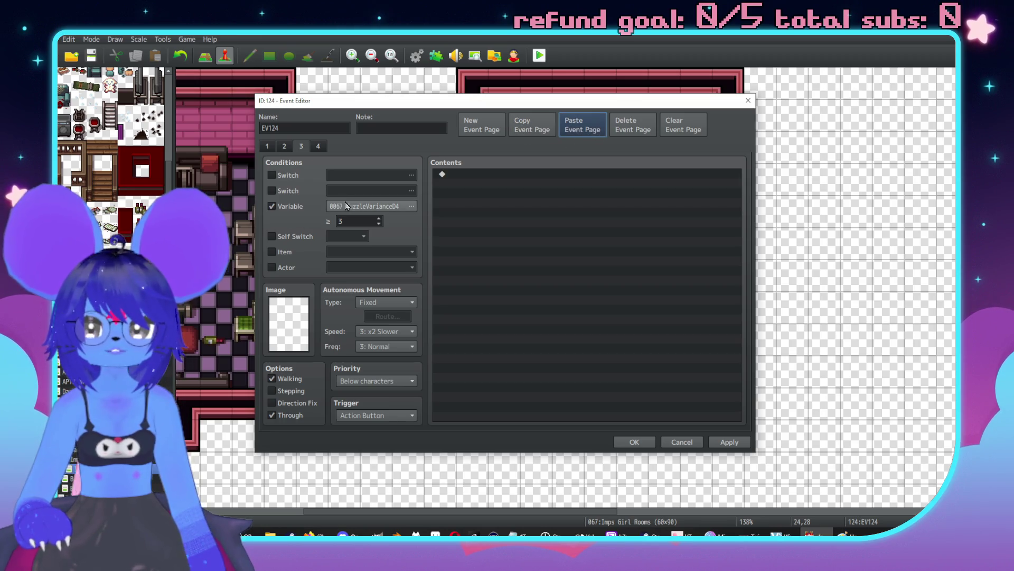
pyautogui.click(633, 124)
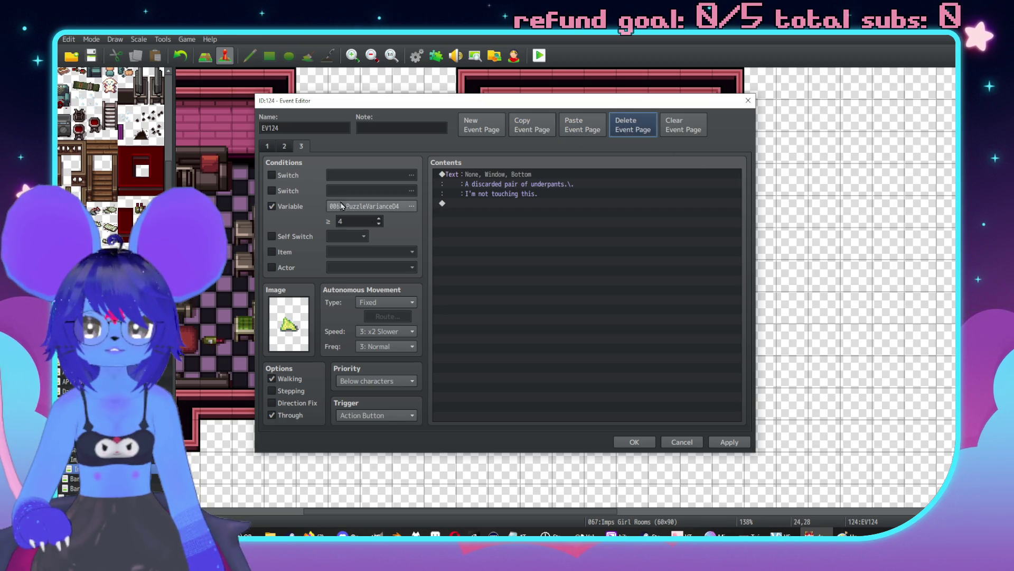
pyautogui.click(284, 146)
pyautogui.click(729, 441)
# Step: Set page 1's PuzzleVariance04 condition to ≥ 1 and apply
pyautogui.click(268, 146)
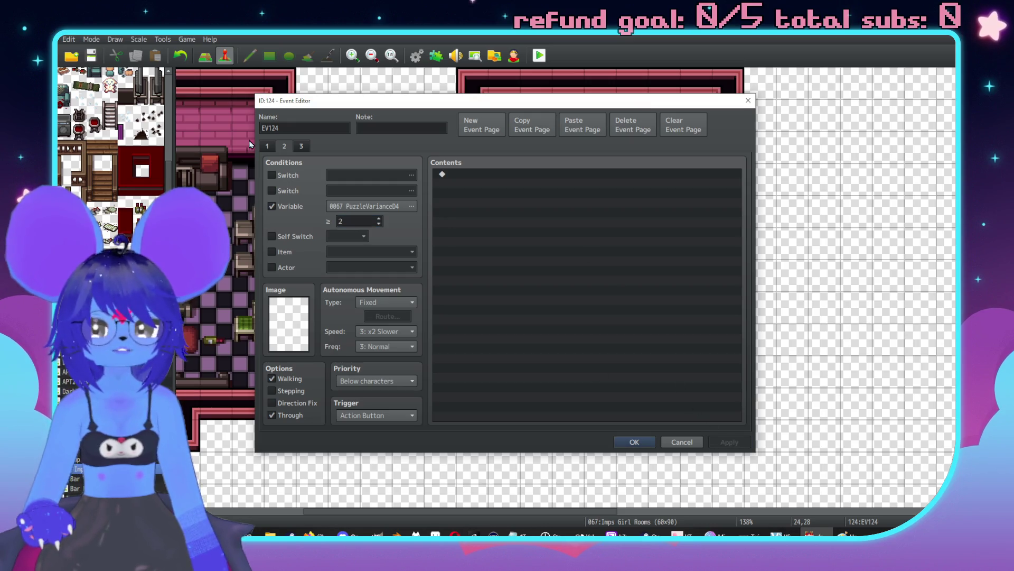
pyautogui.click(267, 146)
pyautogui.doubleClick(355, 221)
pyautogui.write('1')
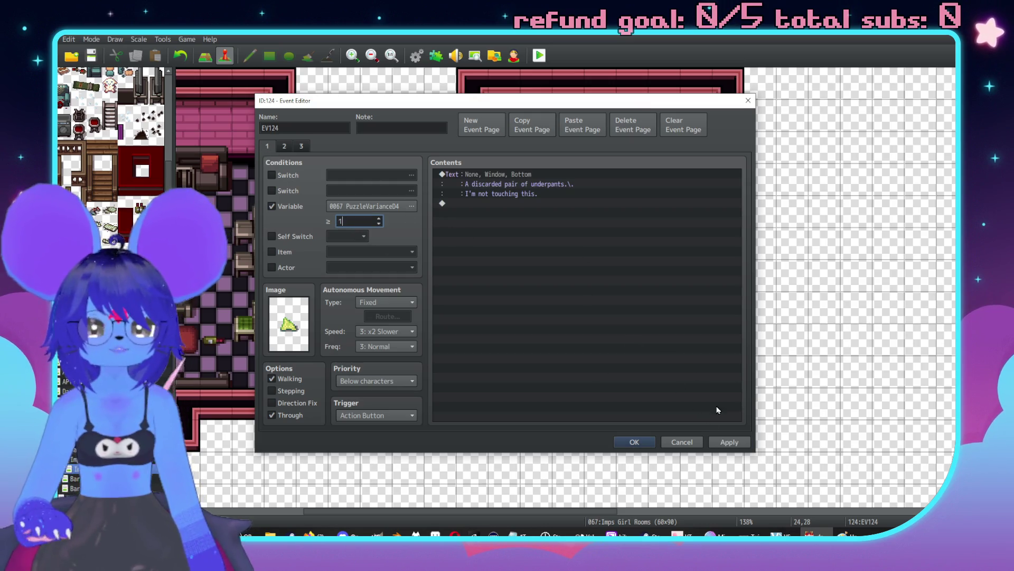
pyautogui.click(730, 441)
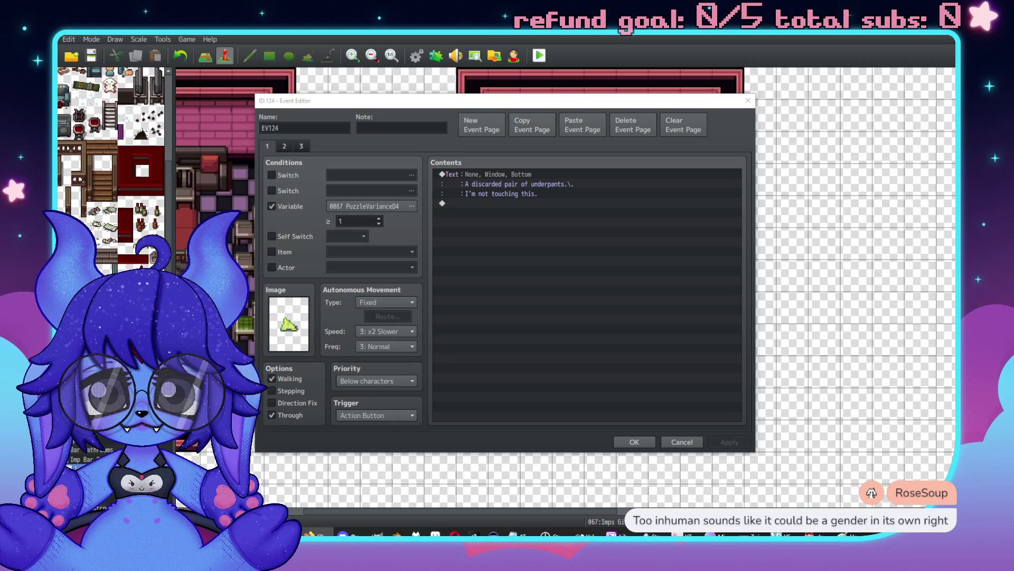
# Step: Review the conditions on EV124's three pages, then save and close it
pyautogui.click(664, 218)
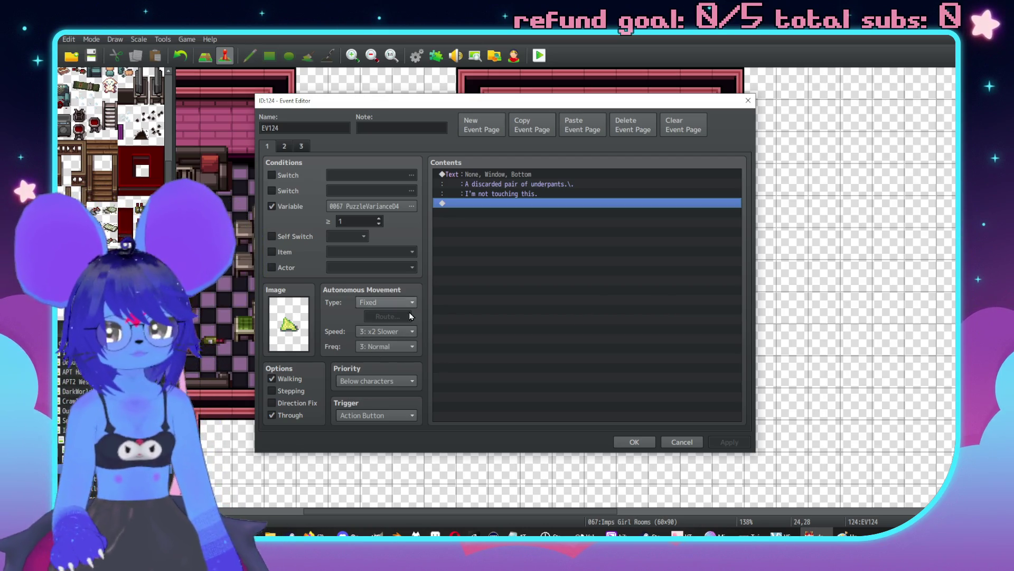
pyautogui.click(284, 150)
pyautogui.click(302, 147)
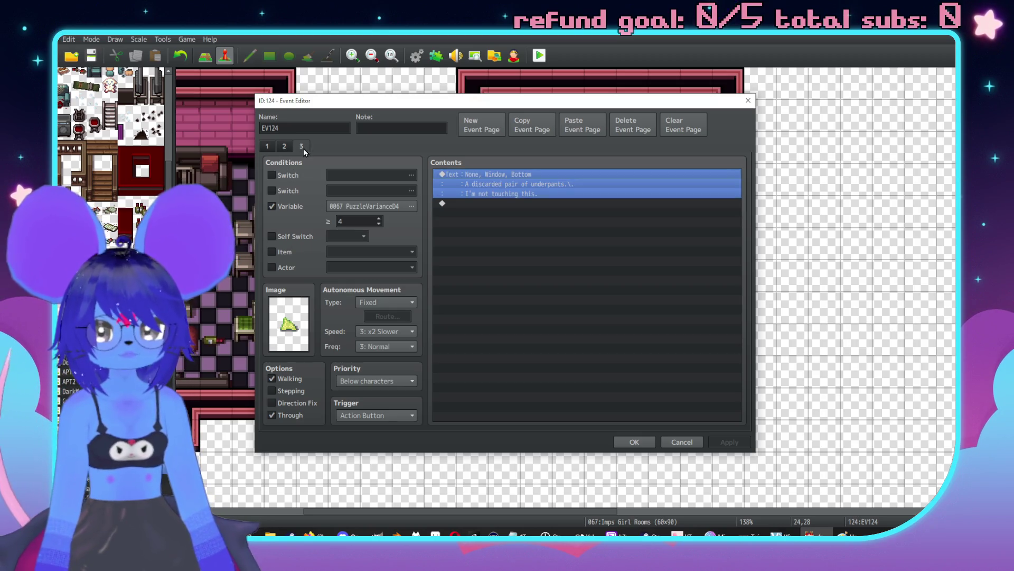
pyautogui.click(284, 147)
pyautogui.click(267, 147)
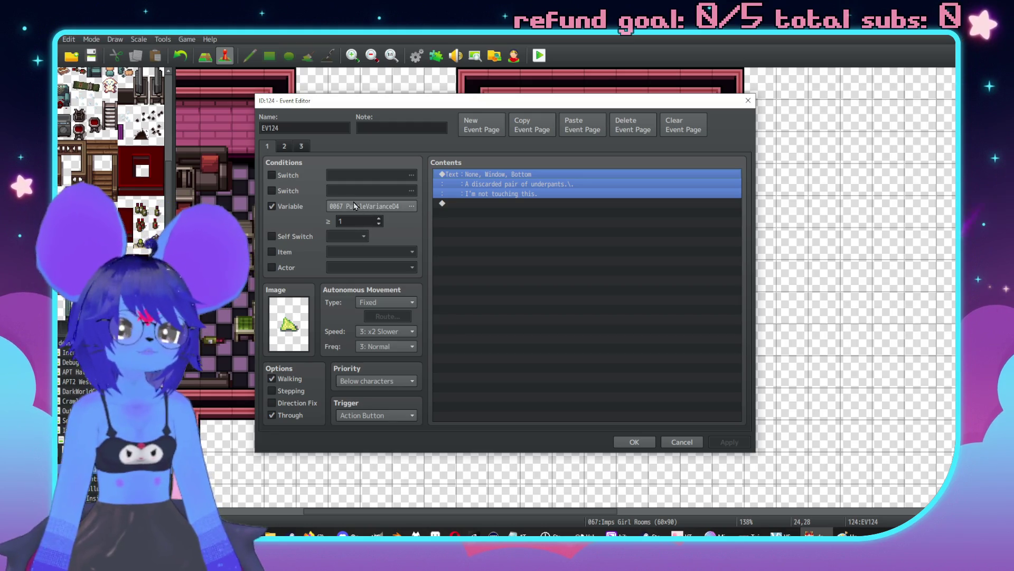
pyautogui.click(286, 148)
pyautogui.click(273, 150)
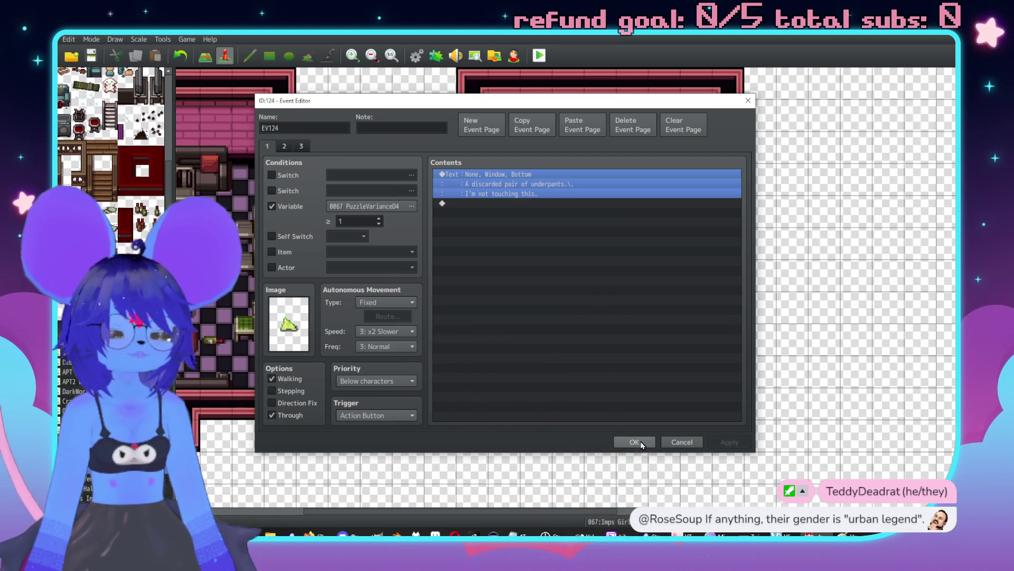
pyautogui.doubleClick(311, 125)
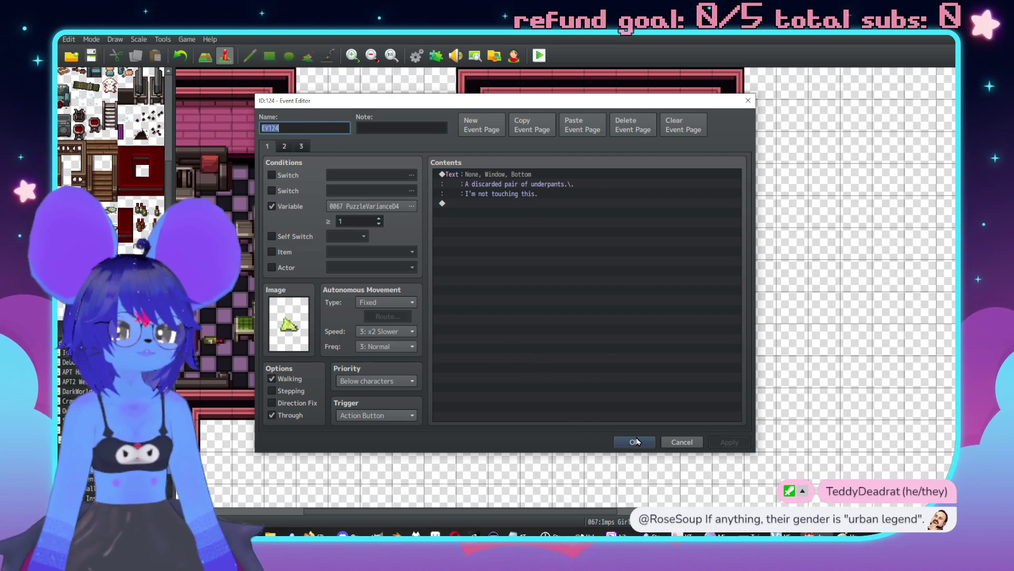
pyautogui.click(635, 441)
pyautogui.doubleClick(568, 307)
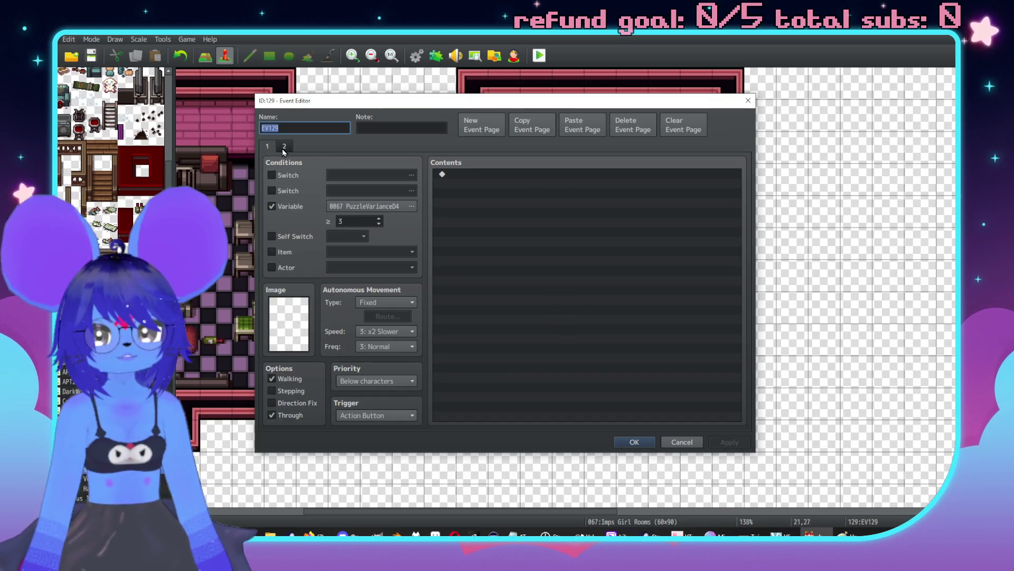
# Step: Copy EV129's underwear text page 2 and paste it as page 3
pyautogui.click(283, 147)
pyautogui.click(267, 148)
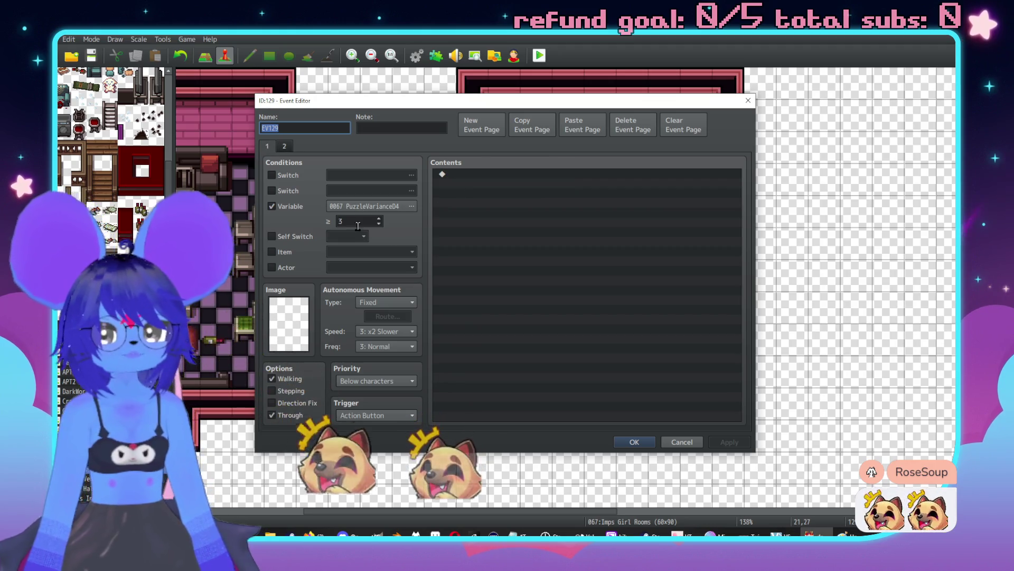
pyautogui.click(516, 233)
pyautogui.click(284, 146)
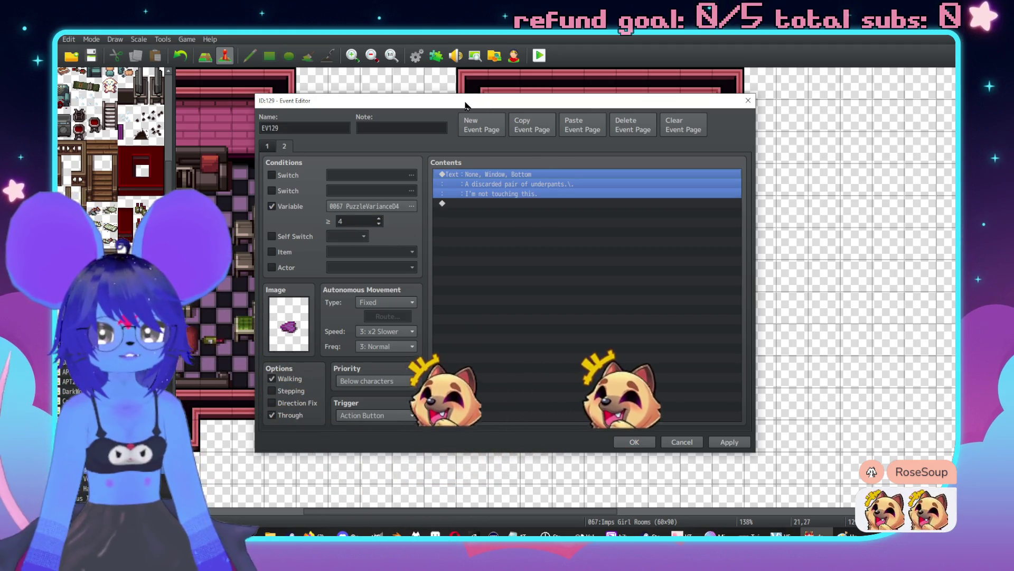
pyautogui.click(531, 125)
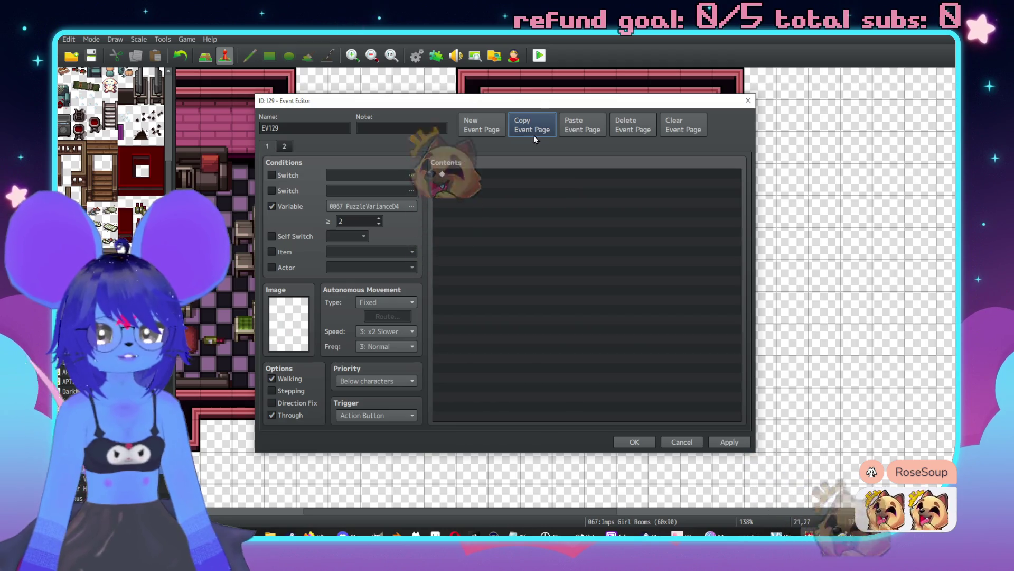
pyautogui.click(576, 131)
# Step: Paste EV129's empty page 1 as page 4, then delete that extra page
pyautogui.click(267, 148)
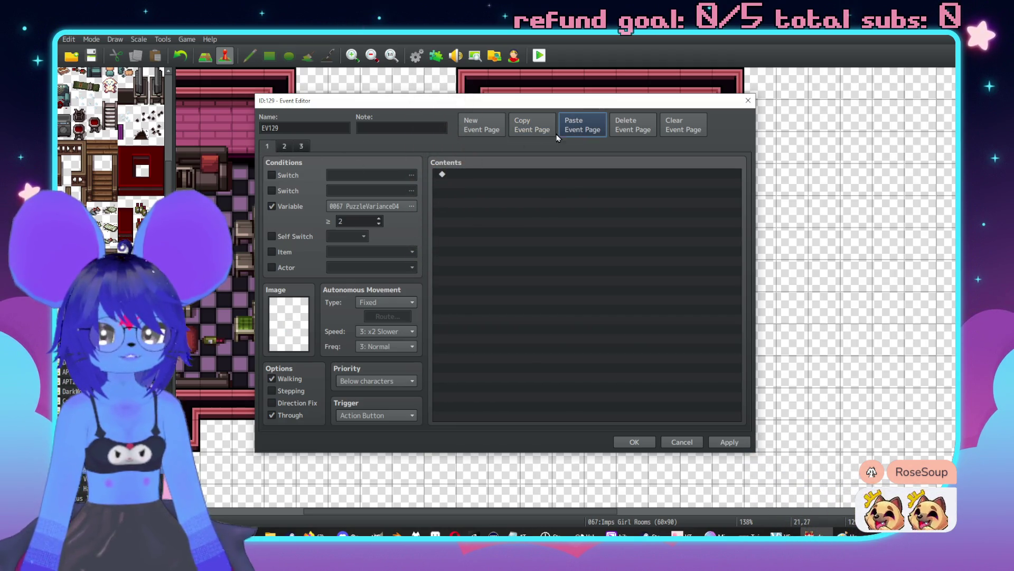
pyautogui.click(532, 124)
pyautogui.click(285, 147)
pyautogui.click(584, 127)
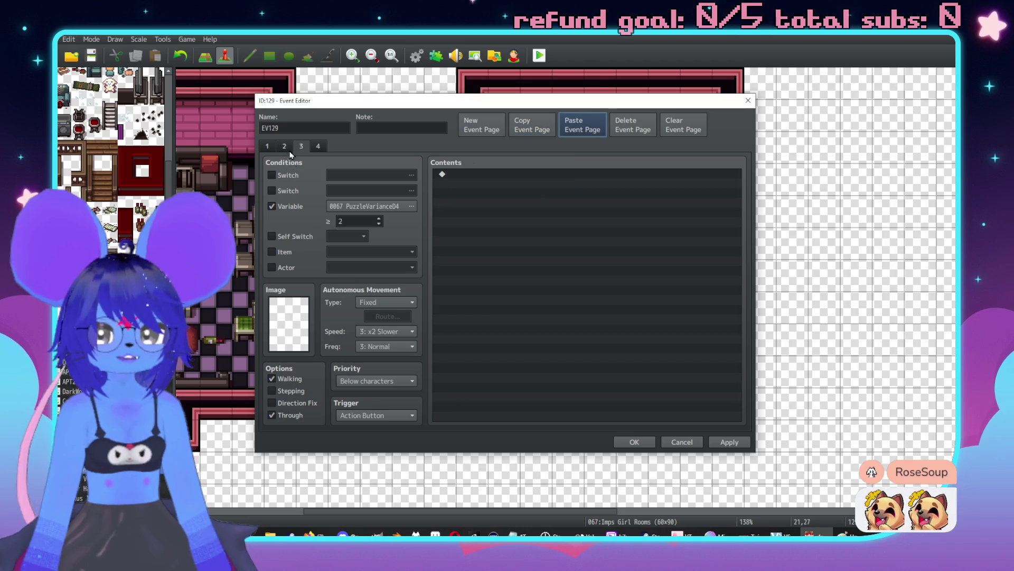
pyautogui.click(622, 132)
# Step: Check the page 1 and page 3 conditions, then save and close EV129
pyautogui.click(267, 146)
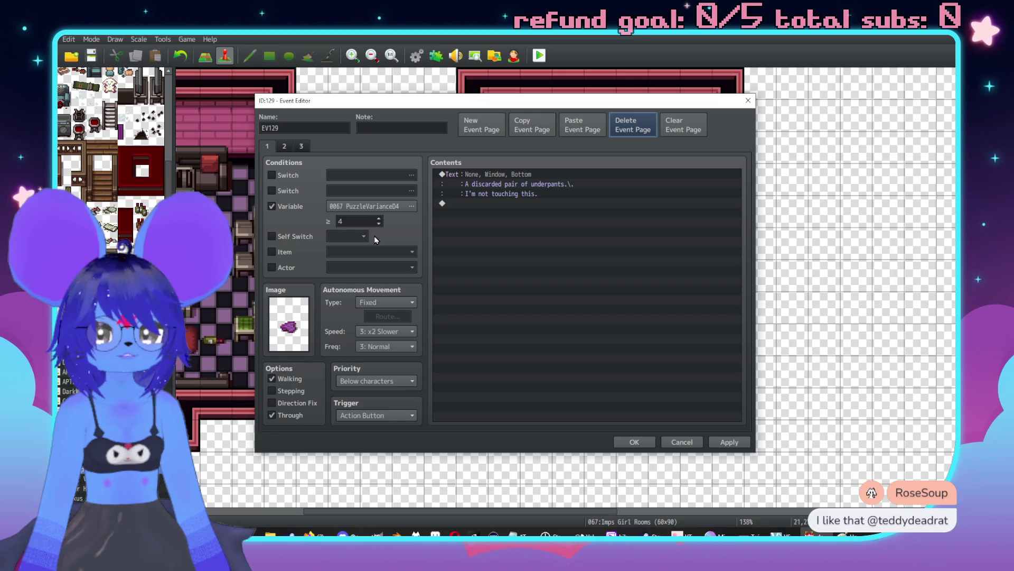
pyautogui.click(302, 147)
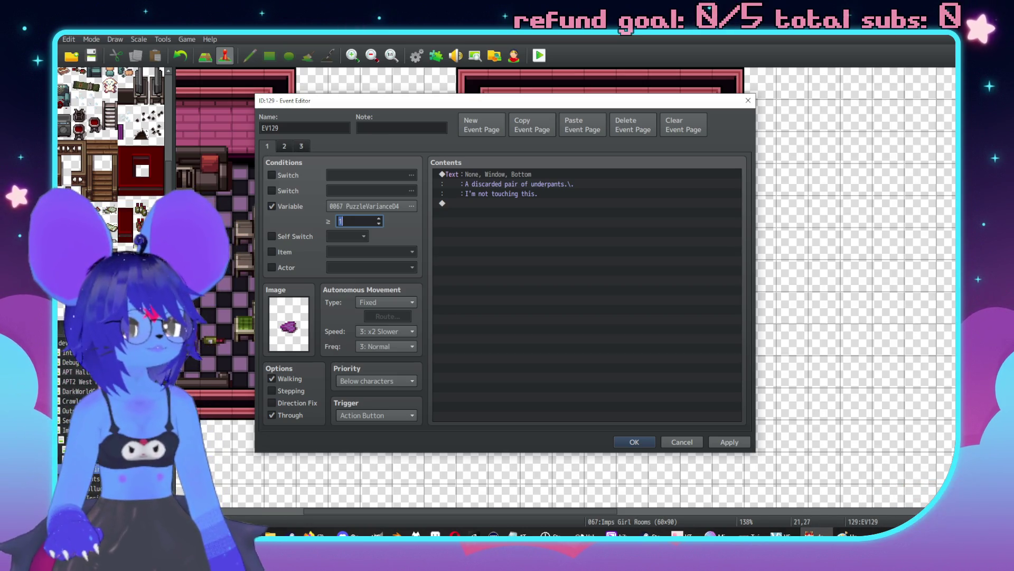
pyautogui.hotkey('alt', 'Tab')
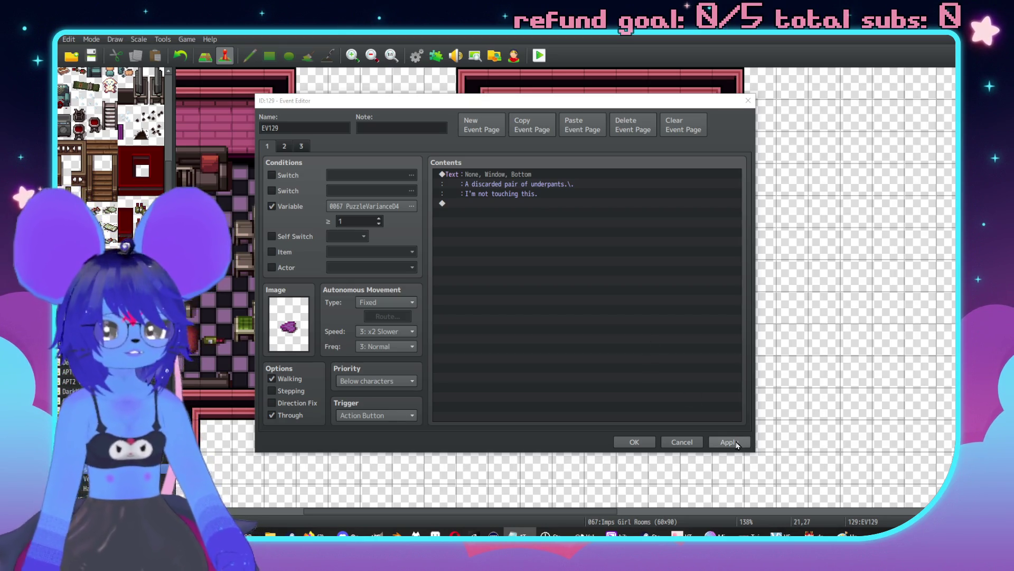
pyautogui.click(635, 442)
pyautogui.scroll(-5, 645, 239)
pyautogui.scroll(-5, 646, 242)
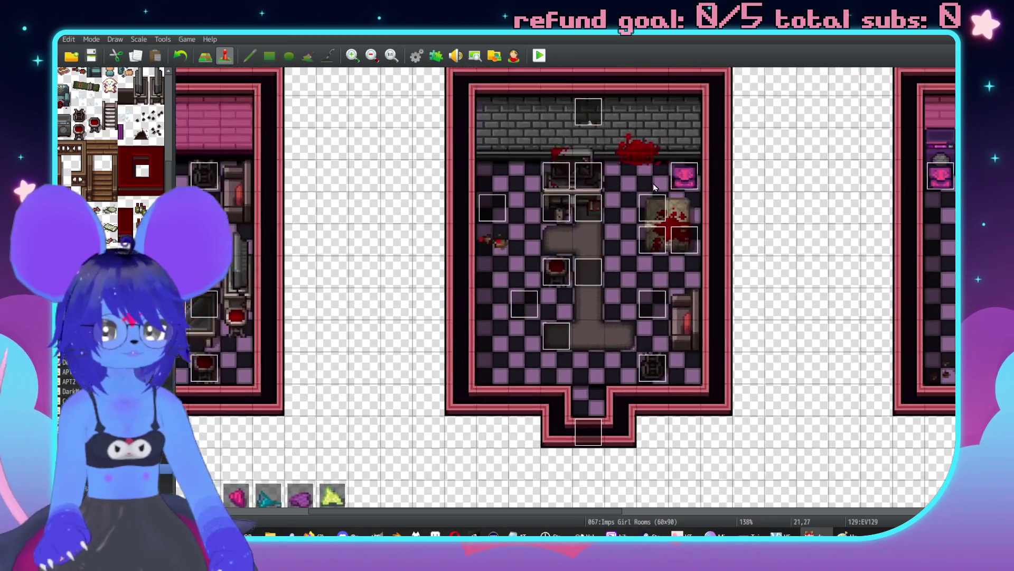
pyautogui.doubleClick(494, 210)
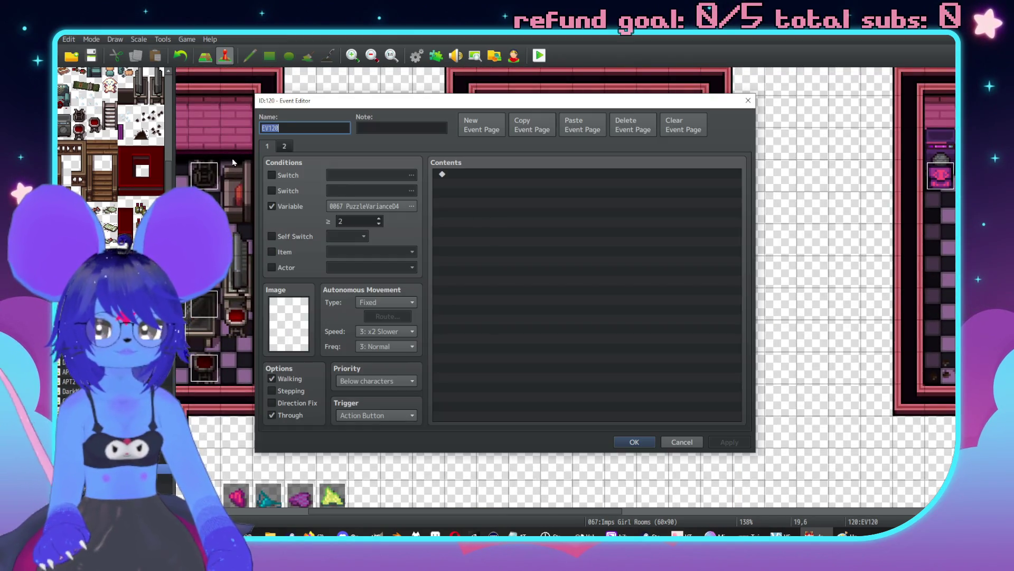
pyautogui.click(286, 150)
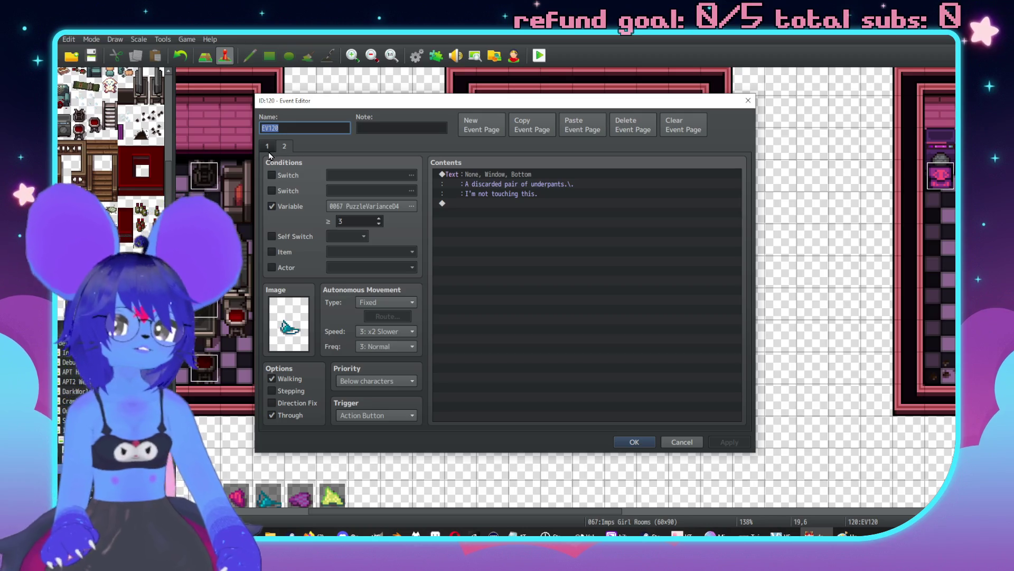
pyautogui.click(269, 153)
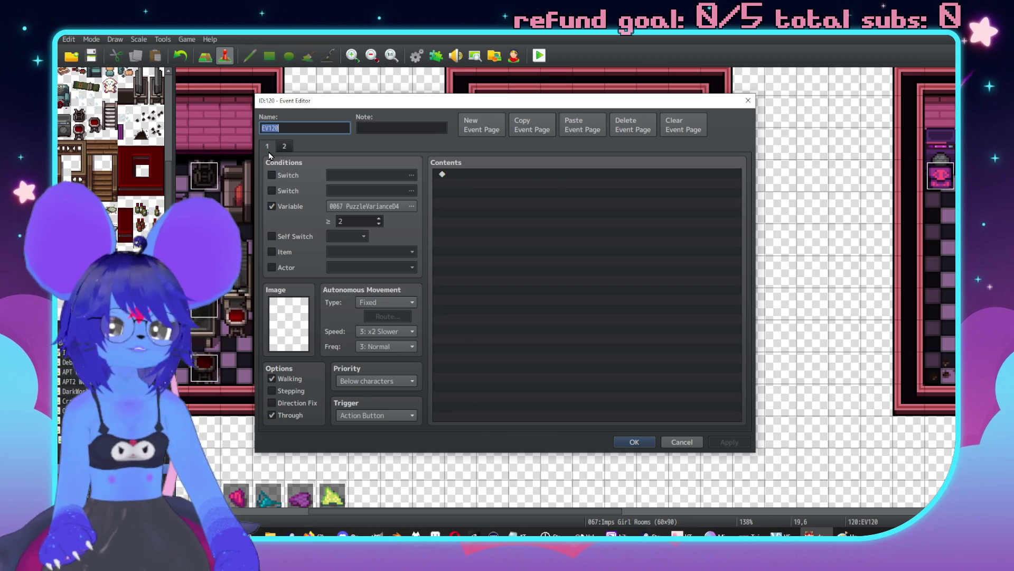
pyautogui.click(682, 442)
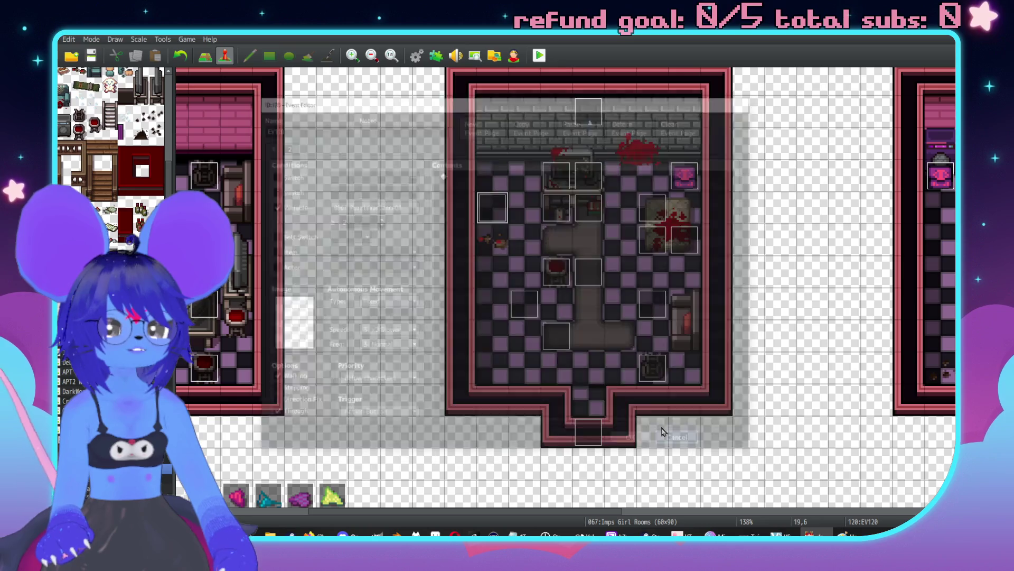
pyautogui.doubleClick(525, 300)
pyautogui.click(283, 146)
pyautogui.click(263, 145)
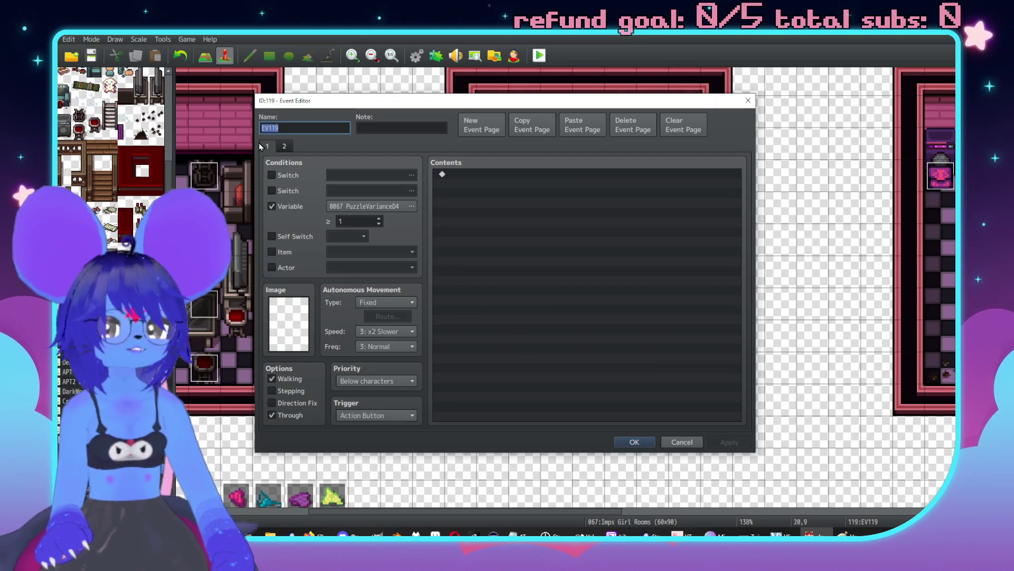
pyautogui.click(681, 441)
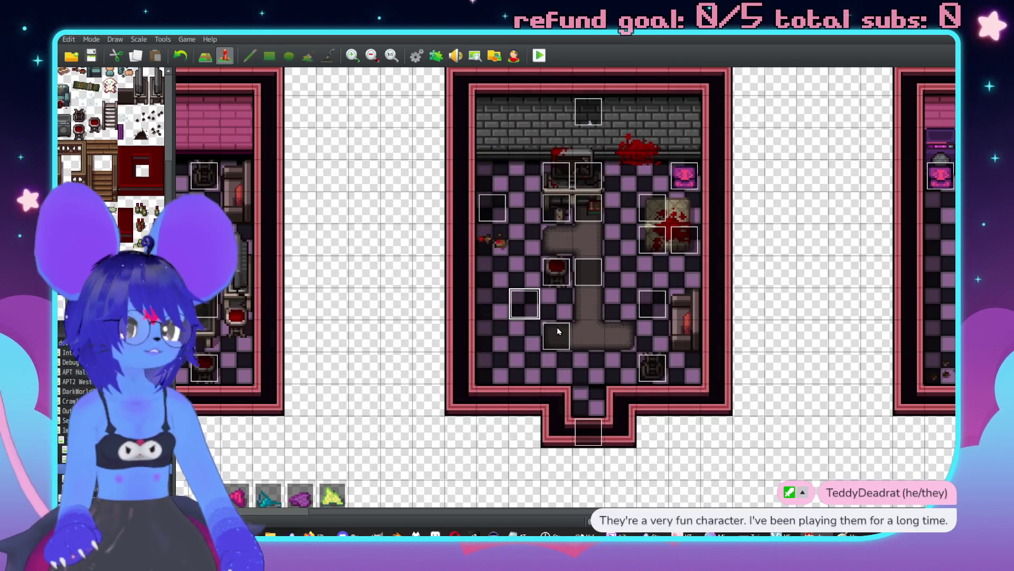
pyautogui.doubleClick(558, 332)
pyautogui.click(283, 147)
pyautogui.click(267, 147)
pyautogui.click(666, 441)
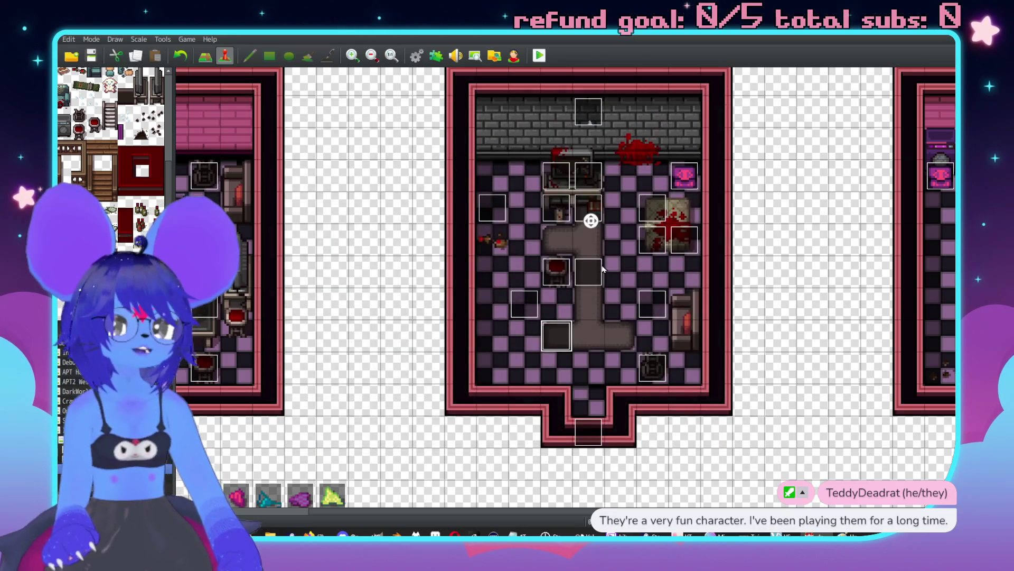
pyautogui.hscroll(2, 589, 219)
pyautogui.scroll(-3, 589, 219)
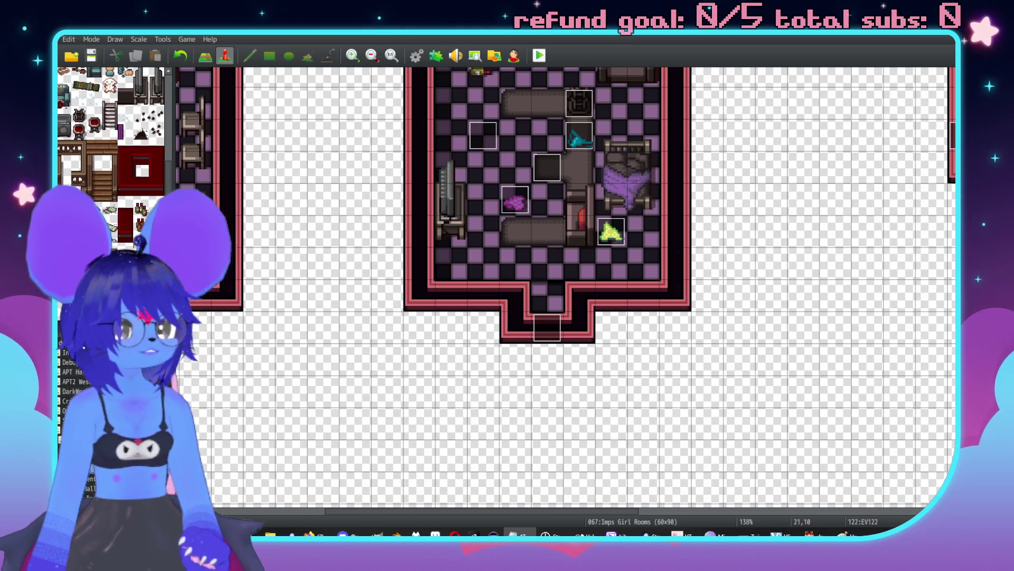
pyautogui.scroll(3, 660, 108)
pyautogui.scroll(-15, 659, 108)
pyautogui.scroll(1, 610, 214)
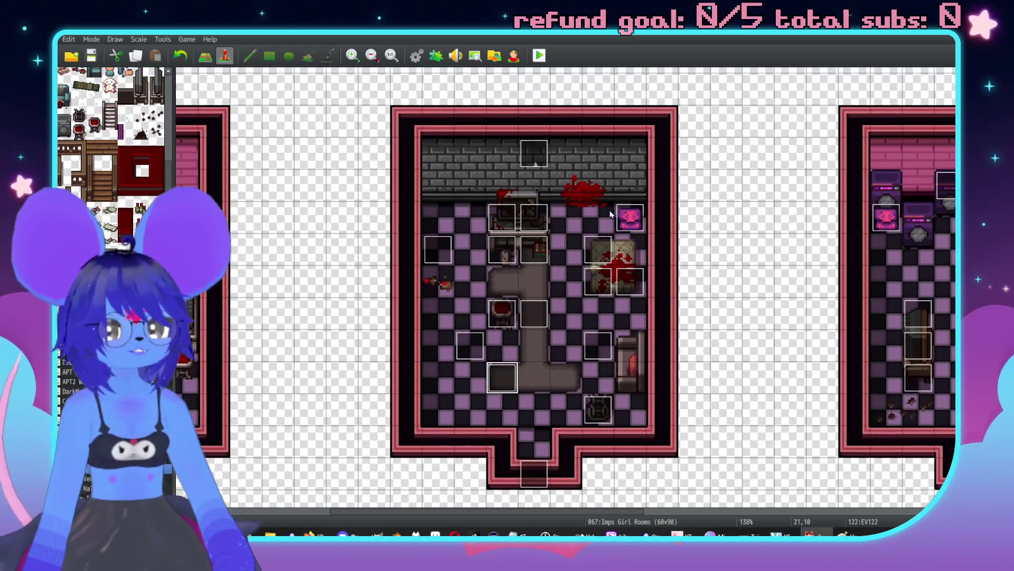
pyautogui.doubleClick(606, 348)
pyautogui.click(292, 144)
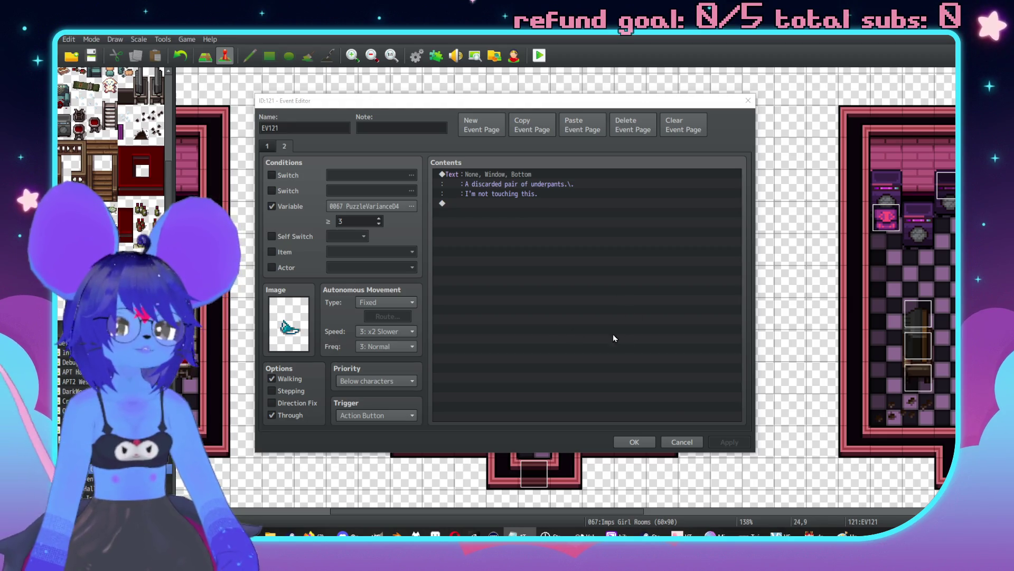
pyautogui.click(268, 148)
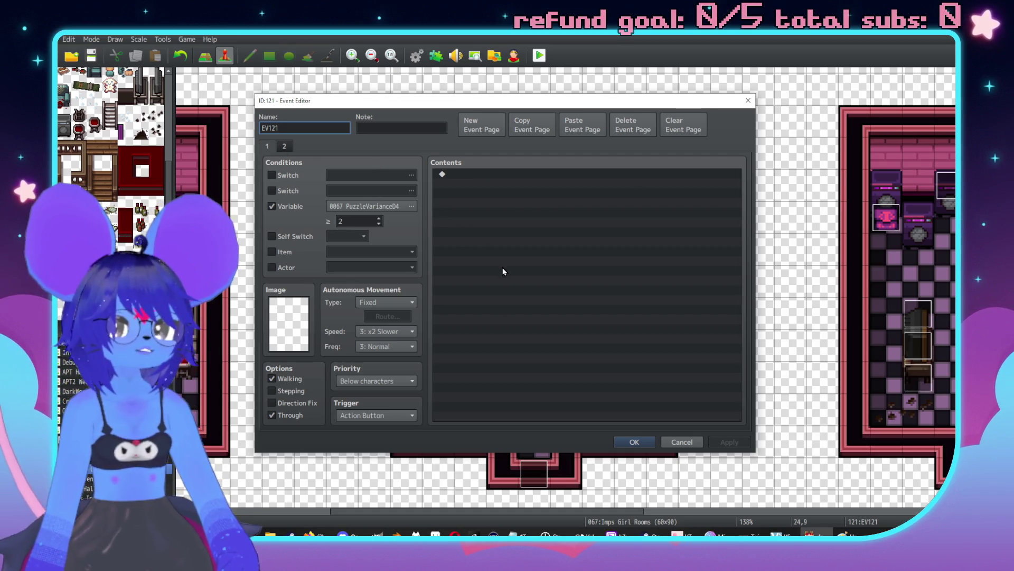
pyautogui.click(267, 147)
pyautogui.click(284, 147)
pyautogui.click(292, 146)
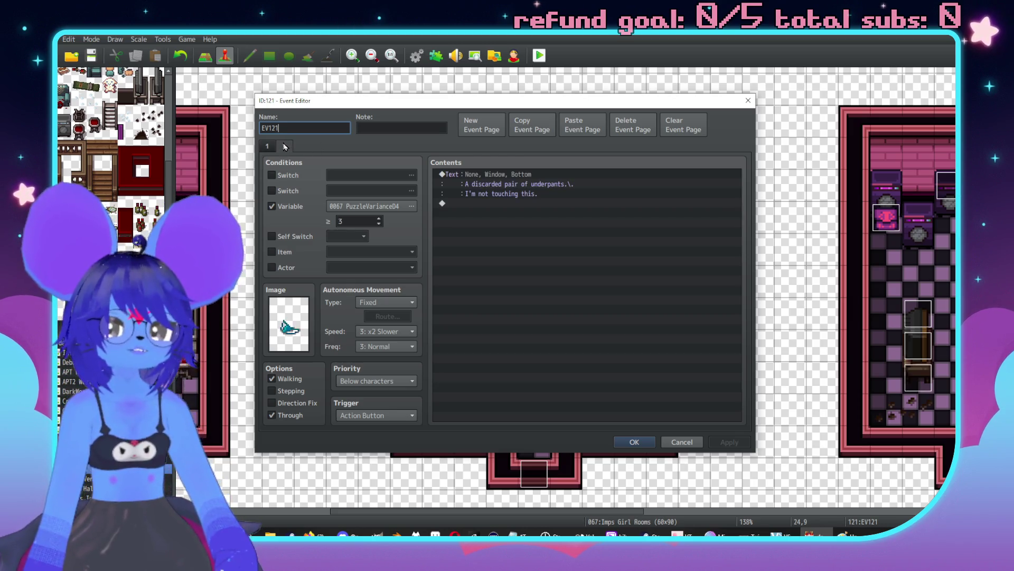
pyautogui.click(634, 441)
pyautogui.doubleClick(502, 371)
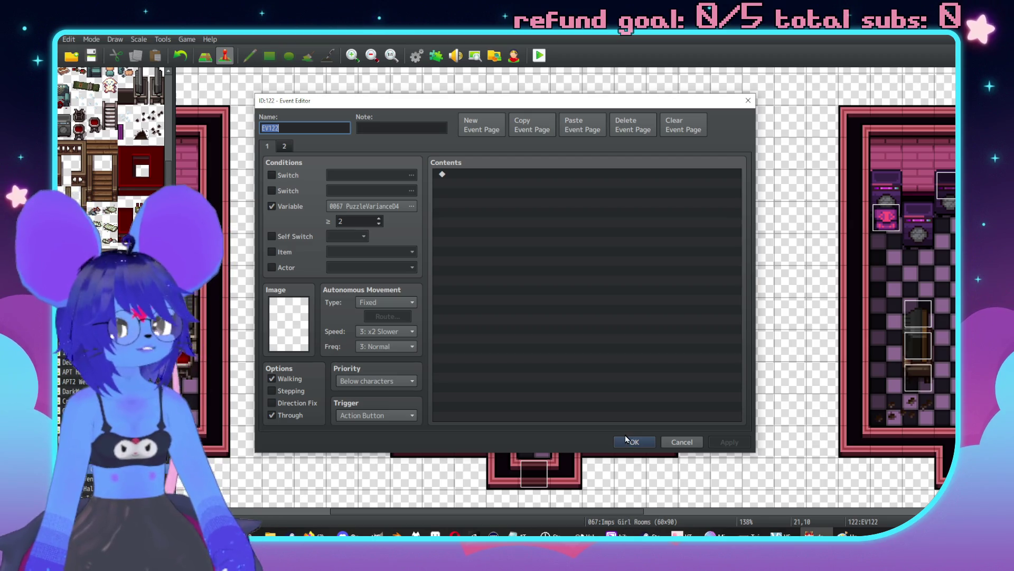
pyautogui.click(681, 442)
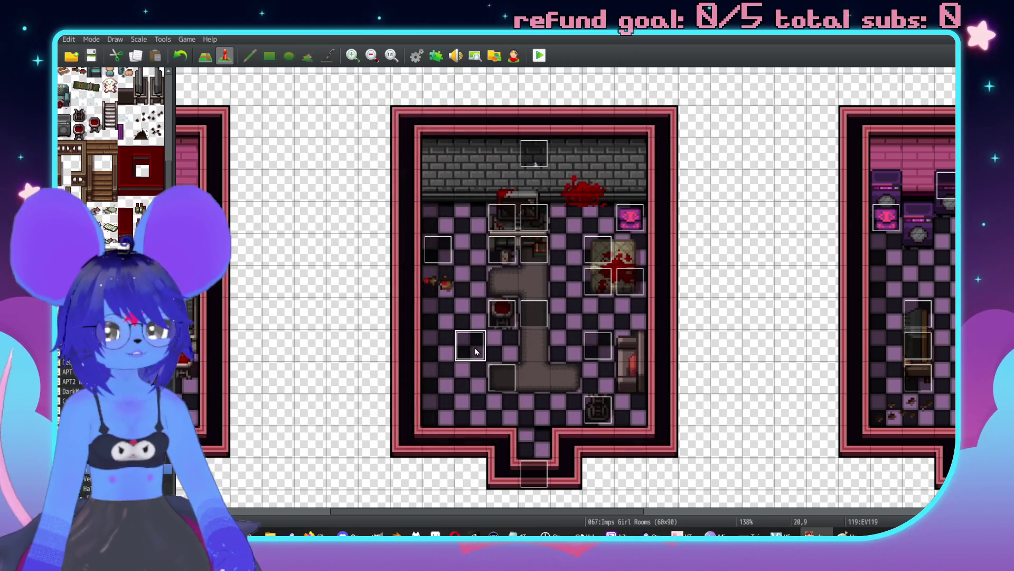
pyautogui.doubleClick(474, 347)
pyautogui.click(284, 146)
pyautogui.click(268, 147)
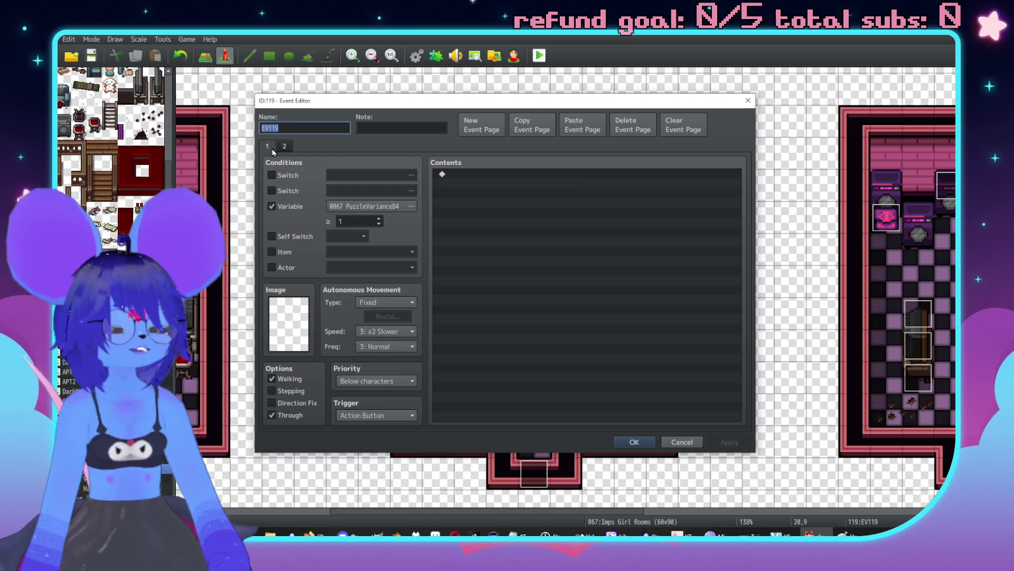
pyautogui.click(284, 146)
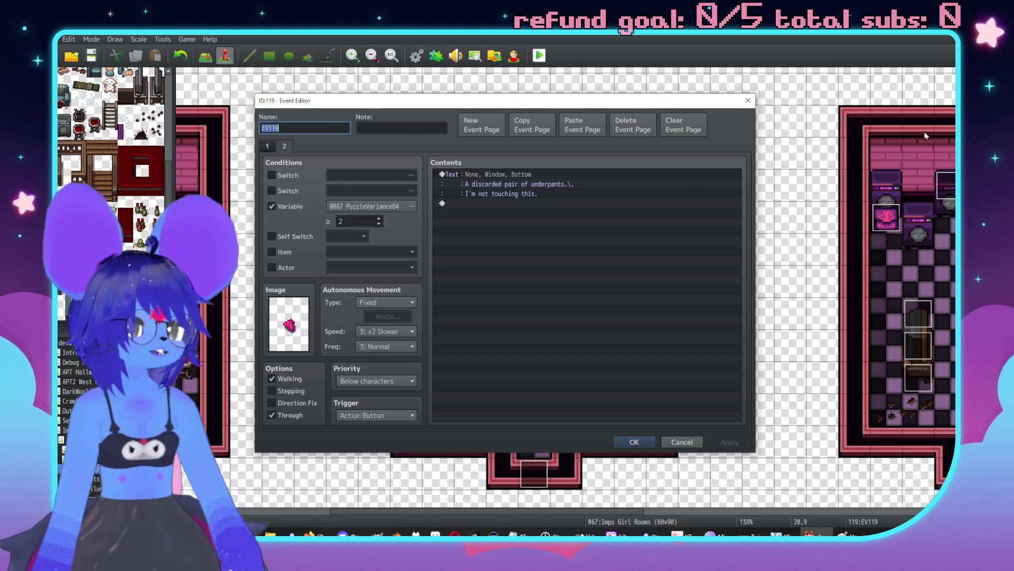
pyautogui.click(636, 441)
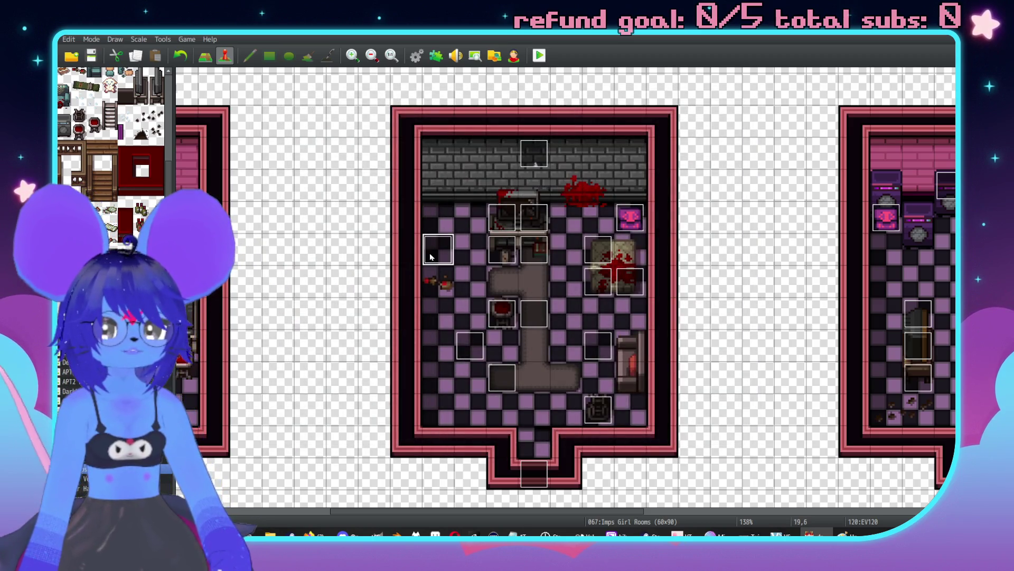
pyautogui.doubleClick(435, 250)
pyautogui.click(284, 146)
pyautogui.click(267, 146)
pyautogui.click(284, 146)
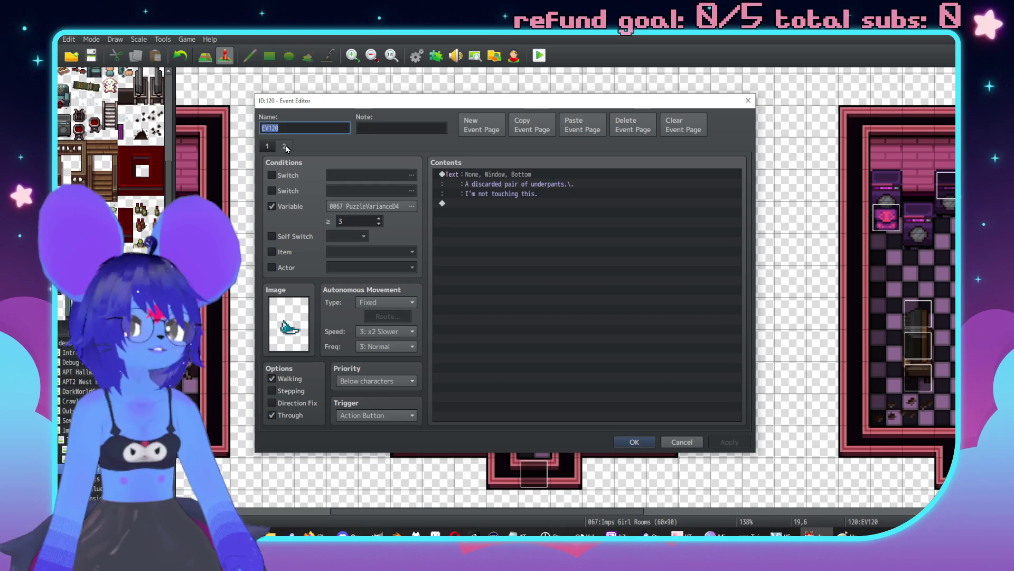
pyautogui.hotkey('alt', 'Tab')
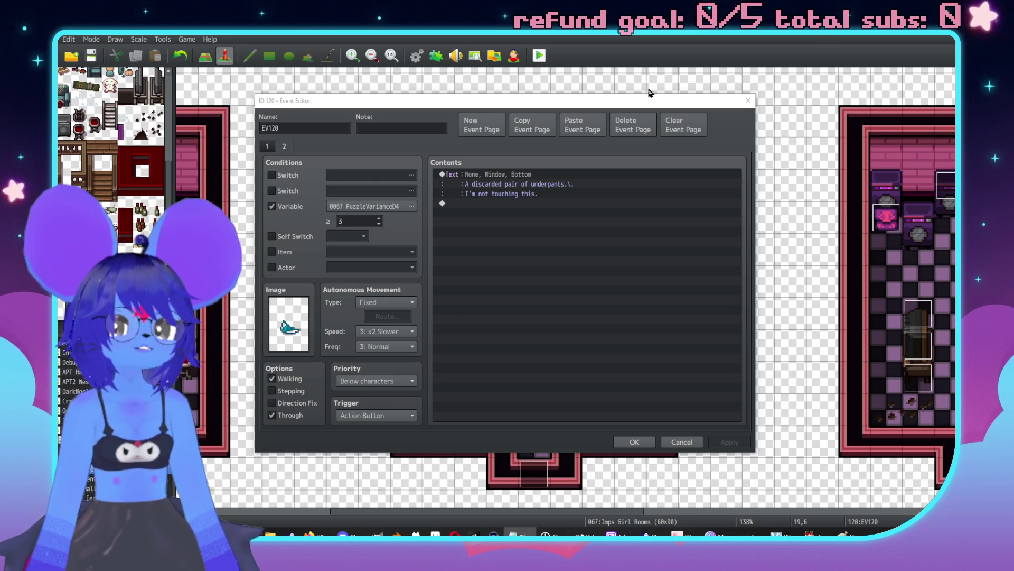
pyautogui.click(634, 442)
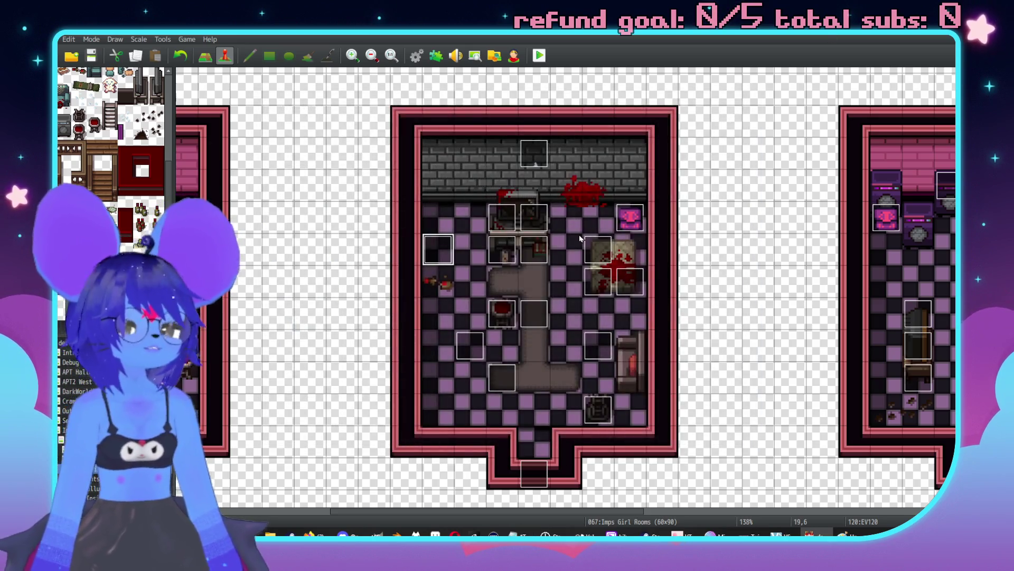
pyautogui.middleClick(656, 289)
pyautogui.middleClick(629, 355)
# Step: Open EV124 and compare its page 2 (≥ 2) and page 3 (≥ 4) conditions
pyautogui.doubleClick(629, 355)
pyautogui.click(284, 146)
pyautogui.click(304, 146)
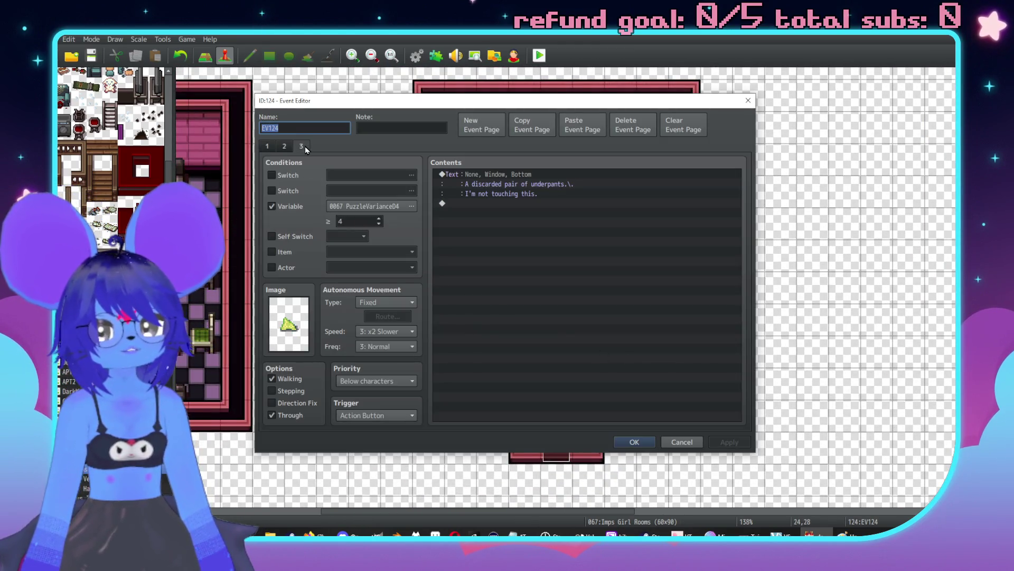
pyautogui.click(284, 148)
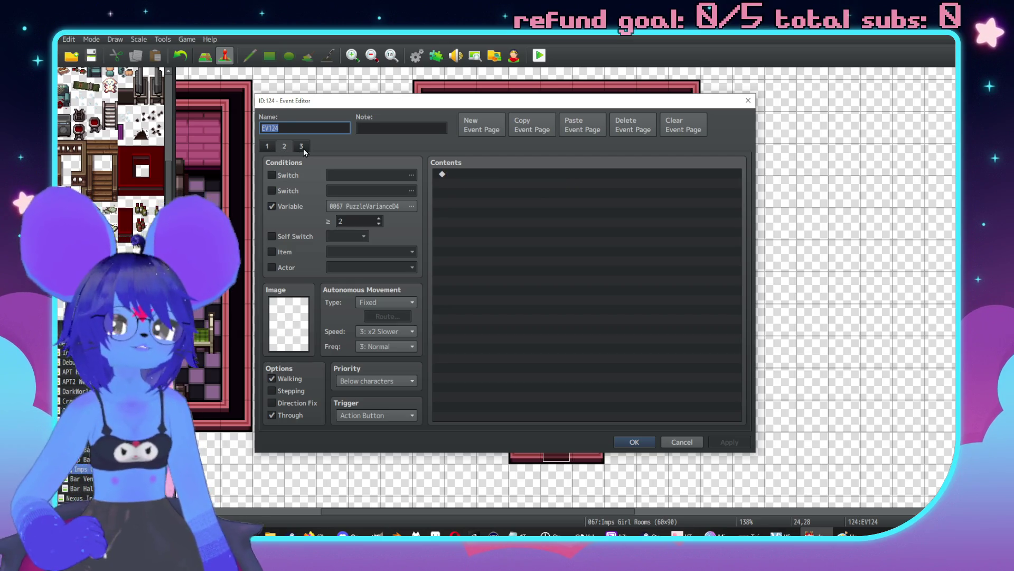
pyautogui.click(303, 150)
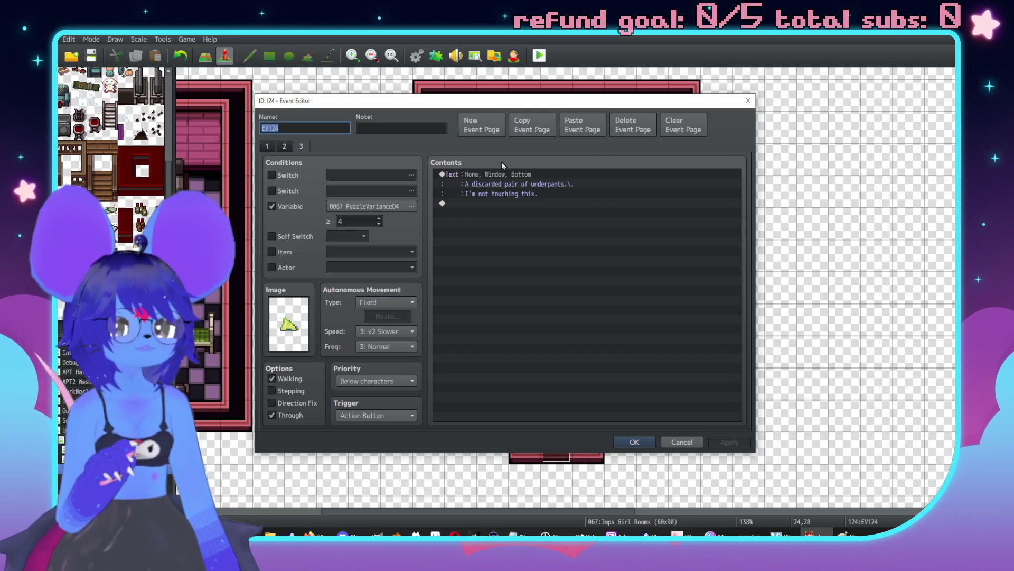
pyautogui.hotkey('alt', 'Tab')
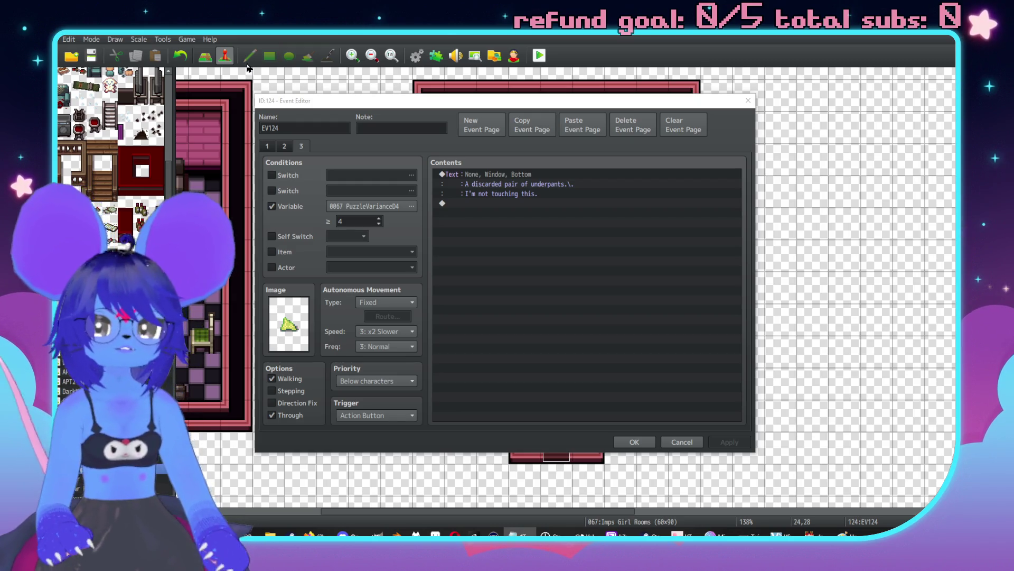
pyautogui.click(268, 147)
pyautogui.click(306, 146)
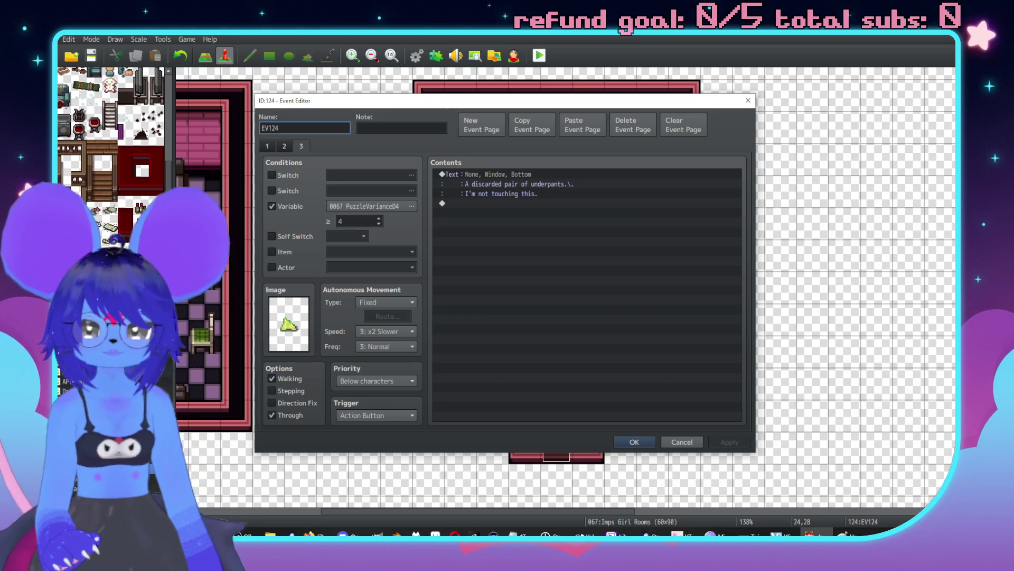
# Step: Begin renaming EV124 with 'UndiesD' and bring the Notepad notes forward
pyautogui.press('super')
pyautogui.scroll(-1, 298, 394)
pyautogui.press('Escape')
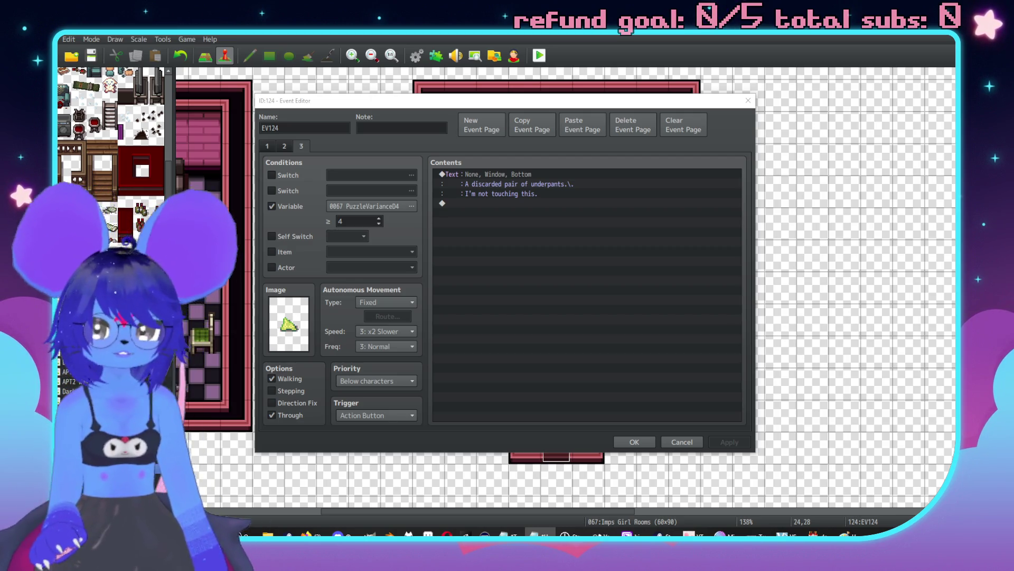
pyautogui.doubleClick(300, 126)
pyautogui.write('UndiesD')
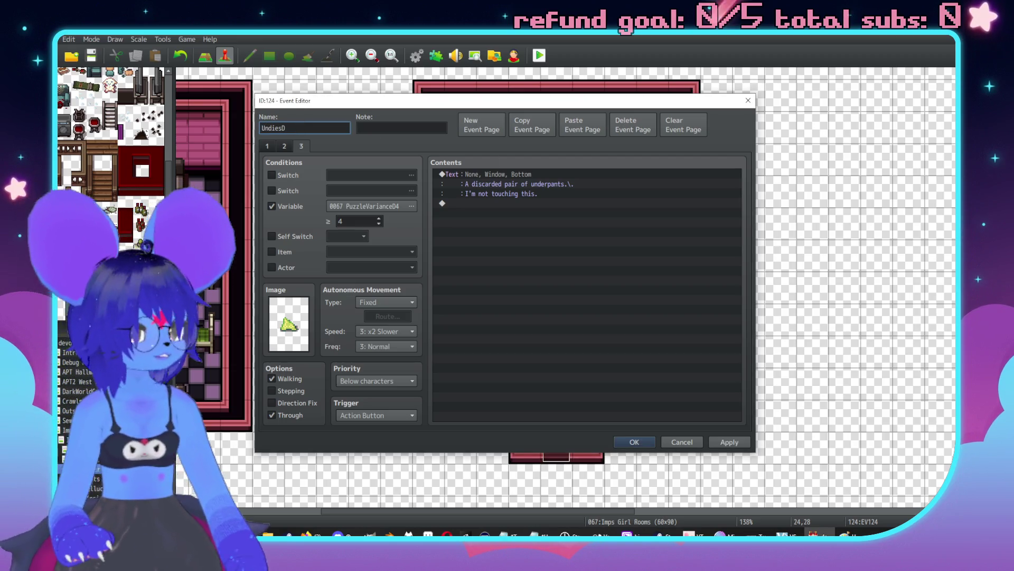
pyautogui.hotkey('alt', 'Tab')
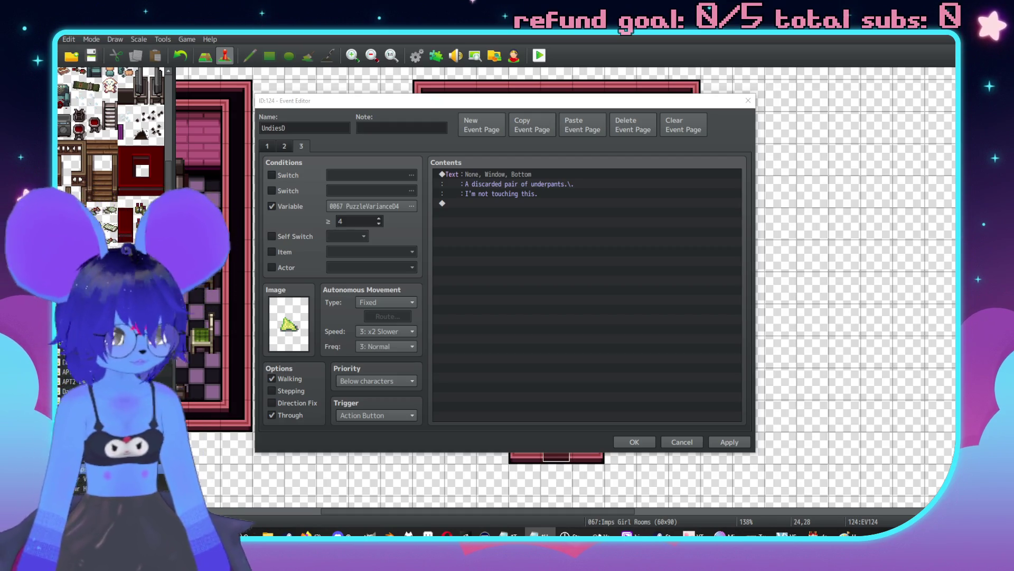
pyautogui.hotkey('alt', 'Tab')
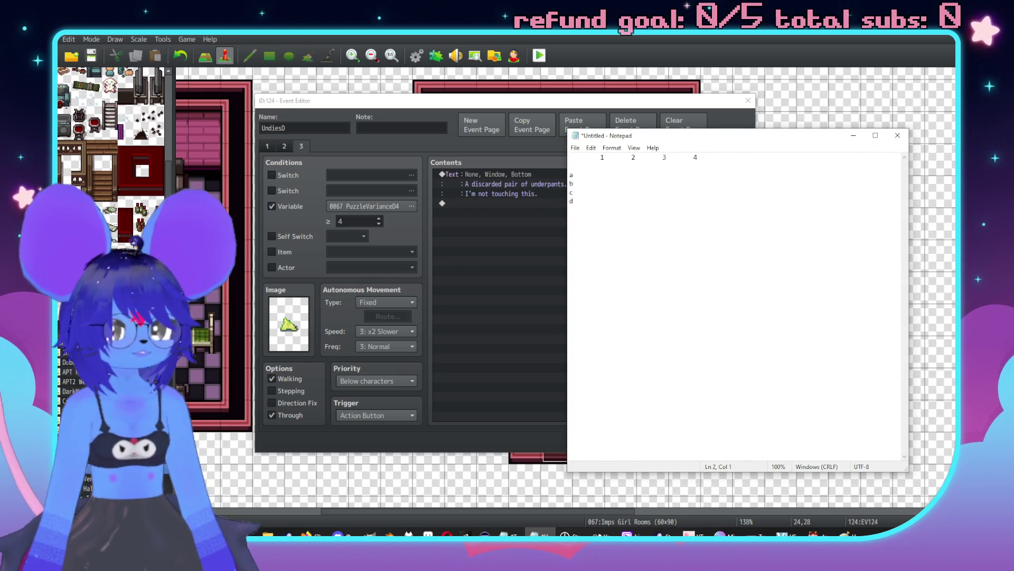
# Step: Step through the 1–4 / a–d notes, shift the Notepad window, then minimize it
pyautogui.press('Down')
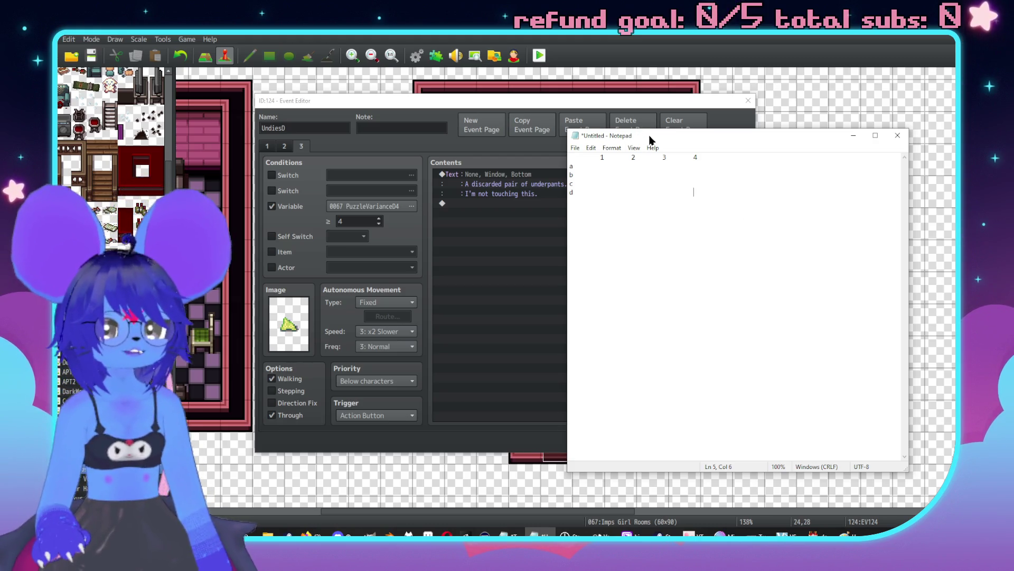
pyautogui.moveTo(652, 140); pyautogui.dragTo(708, 153)
pyautogui.click(909, 148)
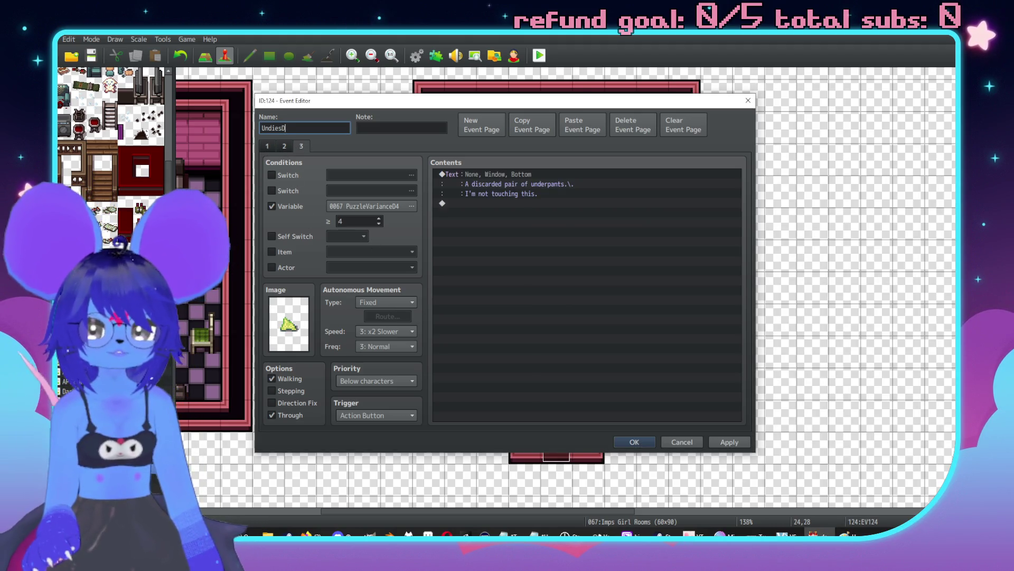
# Step: Save UndiesD and rename the purple underpants event to UndiesC
pyautogui.hotkey('alt', 'Tab')
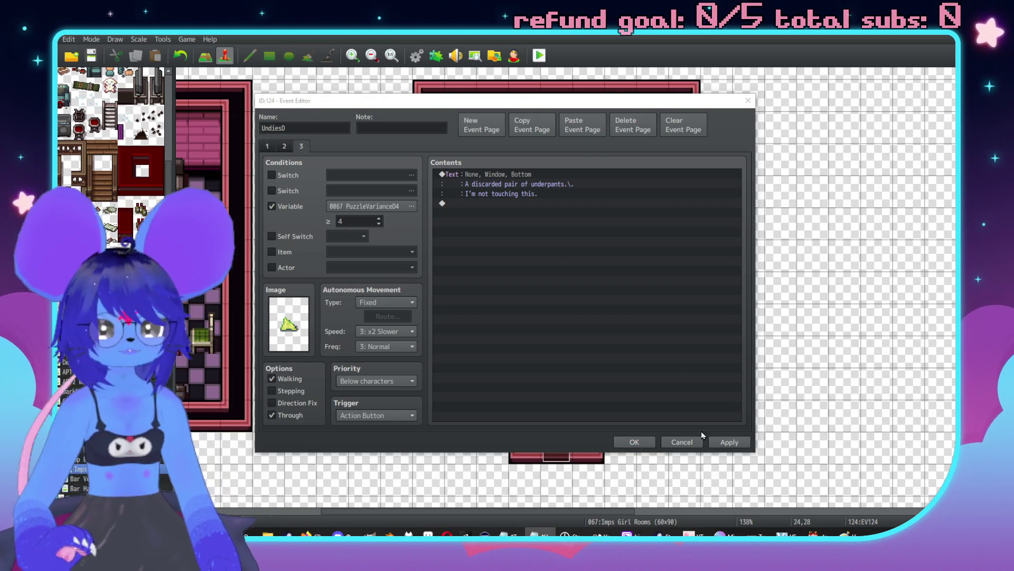
pyautogui.click(639, 441)
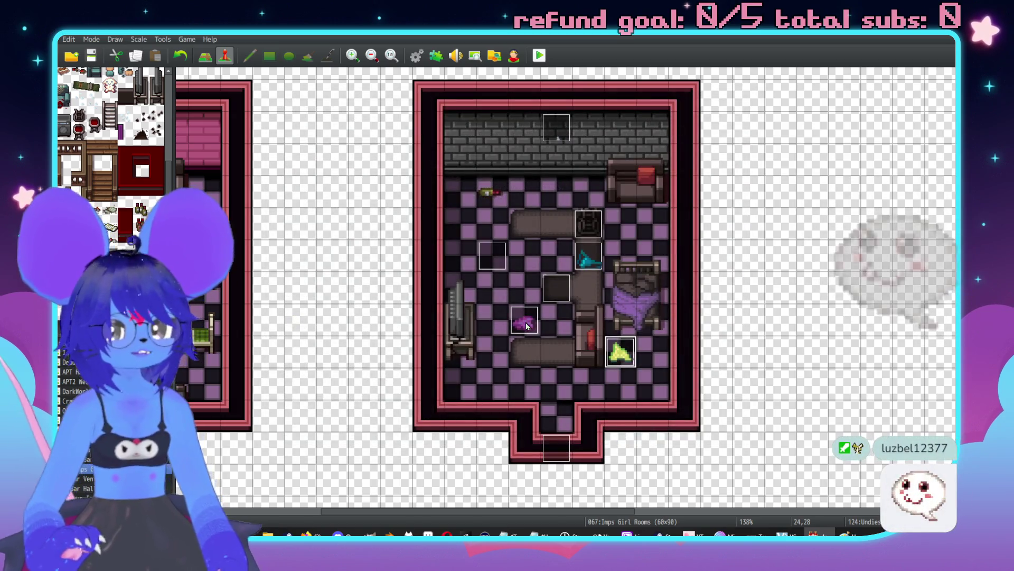
pyautogui.doubleClick(526, 323)
pyautogui.write('U')
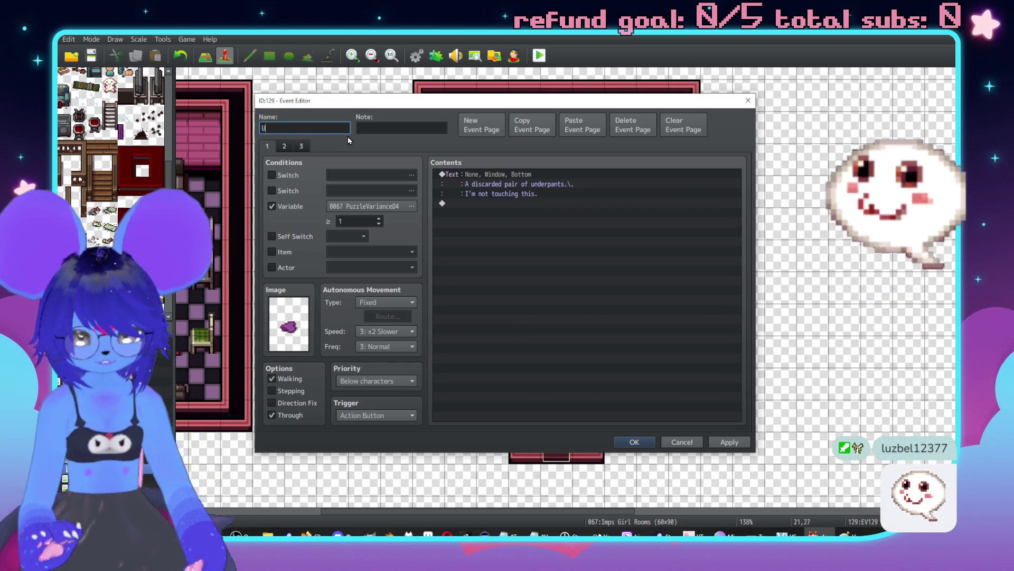
pyautogui.write('ndies')
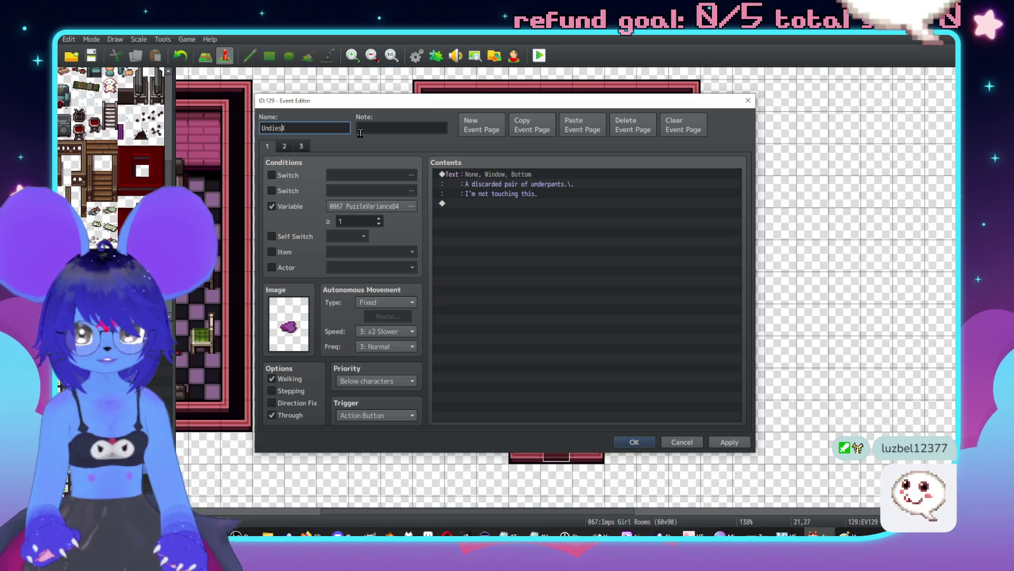
pyautogui.write('C')
pyautogui.hotkey('ctrl', 'a')
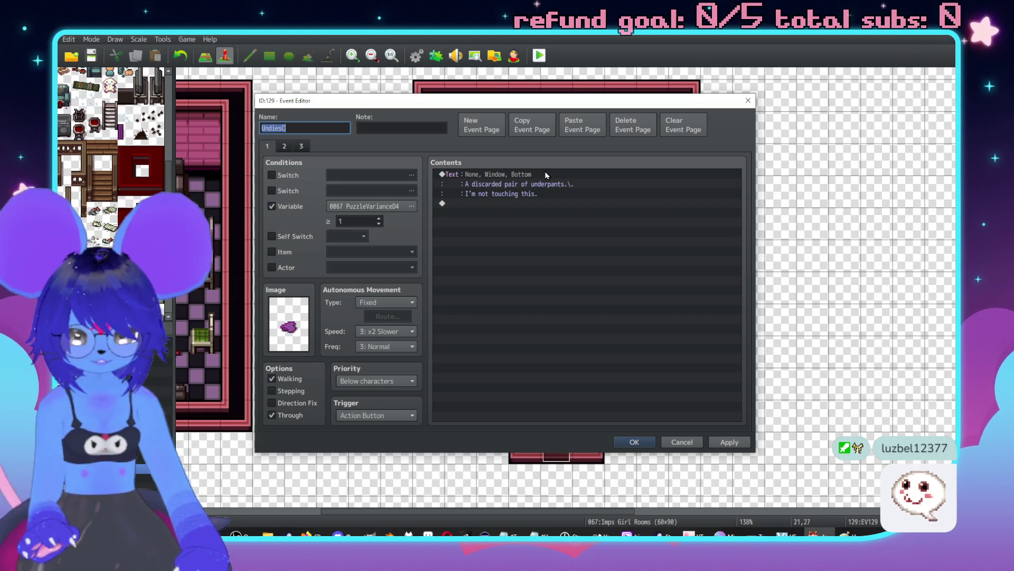
pyautogui.click(642, 442)
# Step: Rename the teal underpants event to UndiesB
pyautogui.doubleClick(588, 255)
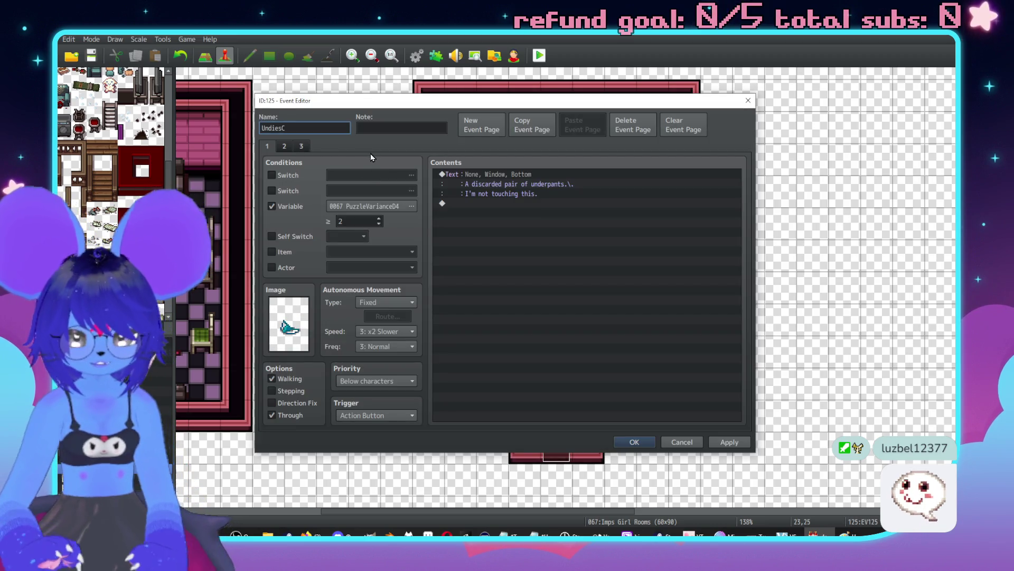
pyautogui.press('BackSpace')
pyautogui.write('B')
pyautogui.click(729, 444)
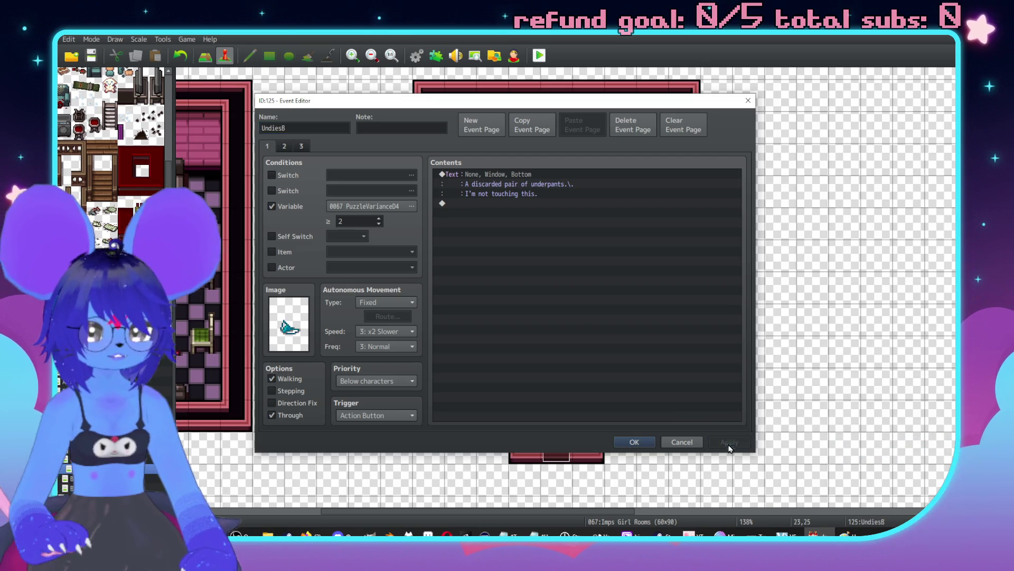
pyautogui.click(698, 441)
# Step: Rename the empty event on the room's left to UndiesA
pyautogui.doubleClick(493, 257)
pyautogui.write('UndiesC')
pyautogui.press('BackSpace')
pyautogui.write('A')
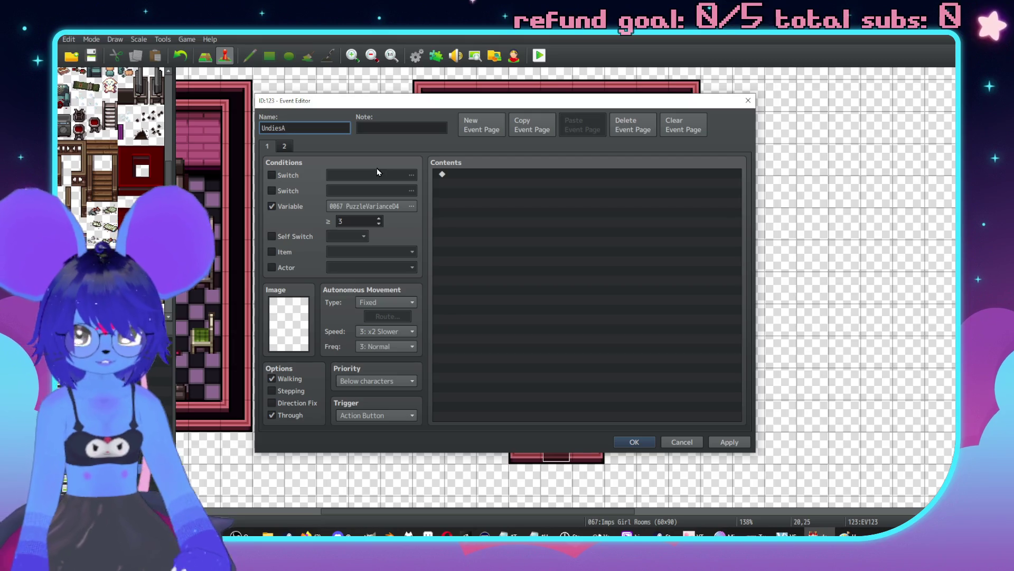
pyautogui.click(729, 441)
pyautogui.click(634, 441)
# Step: Reopen UndiesC to check its pages 2 and 3, then close it
pyautogui.doubleClick(524, 320)
pyautogui.click(284, 146)
pyautogui.click(301, 146)
pyautogui.hotkey('alt', 'Tab')
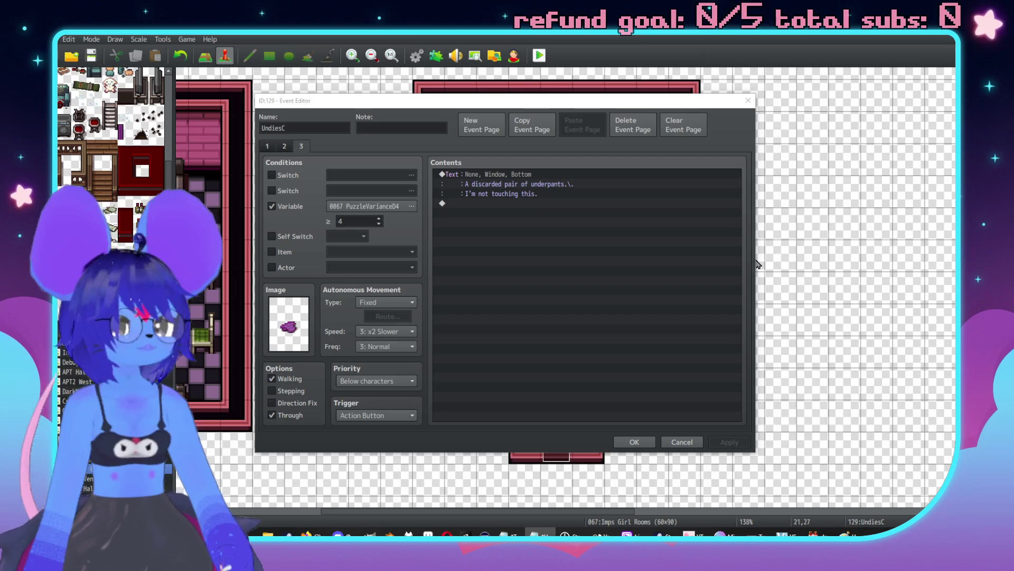
pyautogui.click(634, 442)
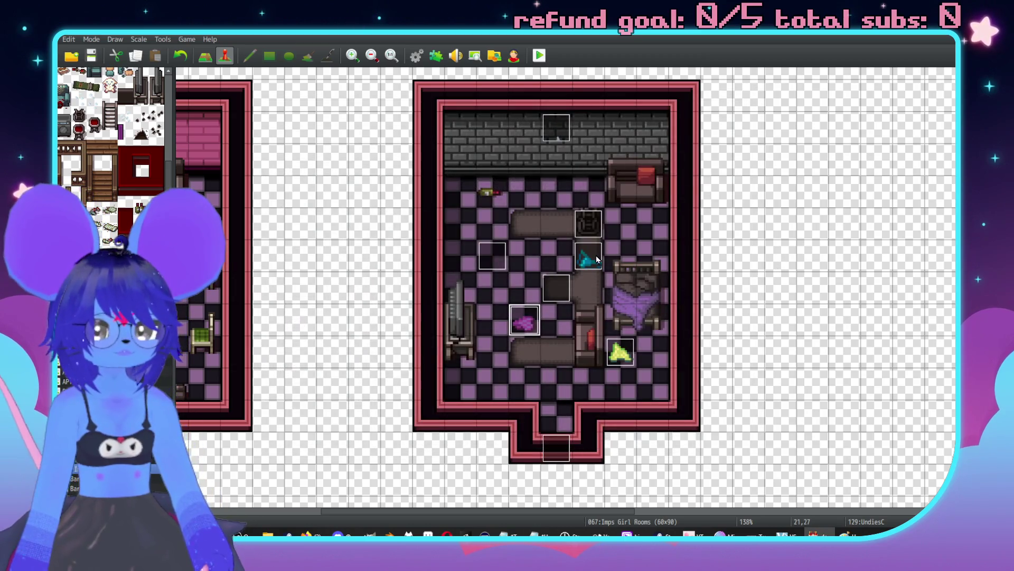
# Step: Look through all three pages of the UndiesB event, then close its editor
pyautogui.doubleClick(596, 255)
pyautogui.click(287, 145)
pyautogui.click(269, 150)
pyautogui.click(284, 145)
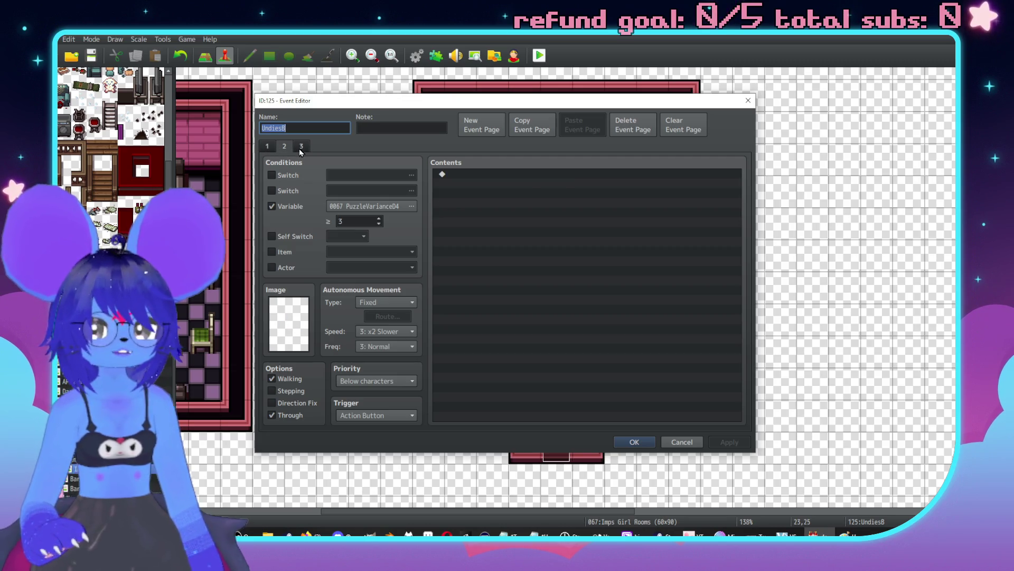
pyautogui.click(300, 146)
pyautogui.hotkey('alt', 'Tab')
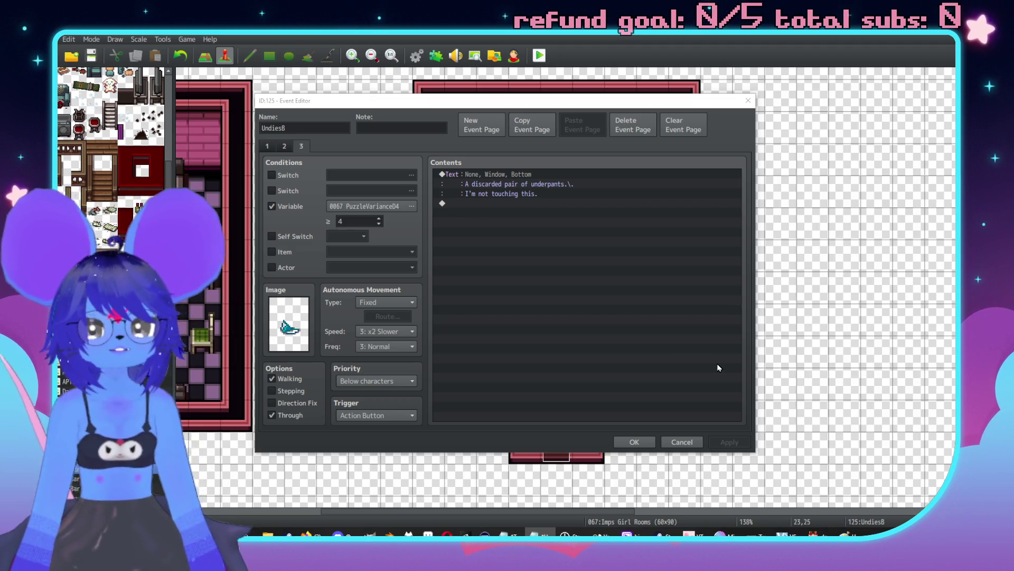
pyautogui.click(634, 442)
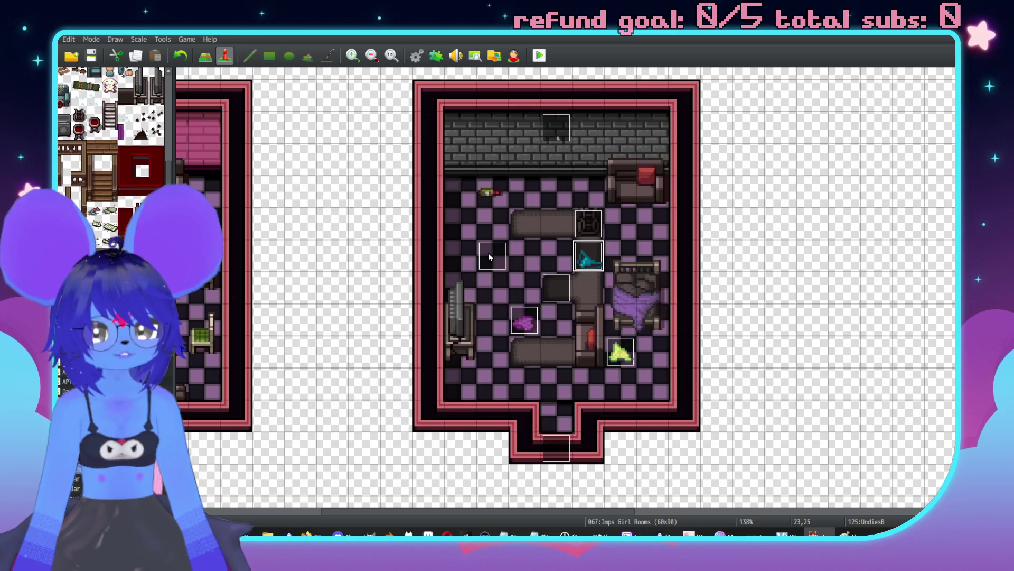
# Step: Open the UndiesA event on the room's left and look over its two pages
pyautogui.doubleClick(488, 253)
pyautogui.click(284, 150)
pyautogui.click(267, 147)
pyautogui.hotkey('alt', 'Tab')
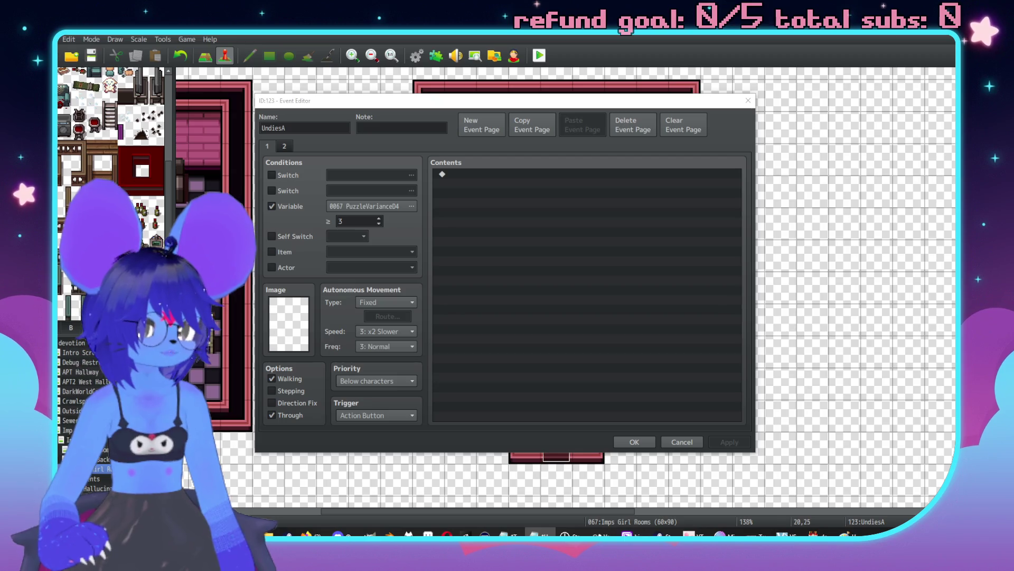
# Step: Duplicate UndiesA's second page as a new third page and delete the extra fourth copy
pyautogui.click(286, 147)
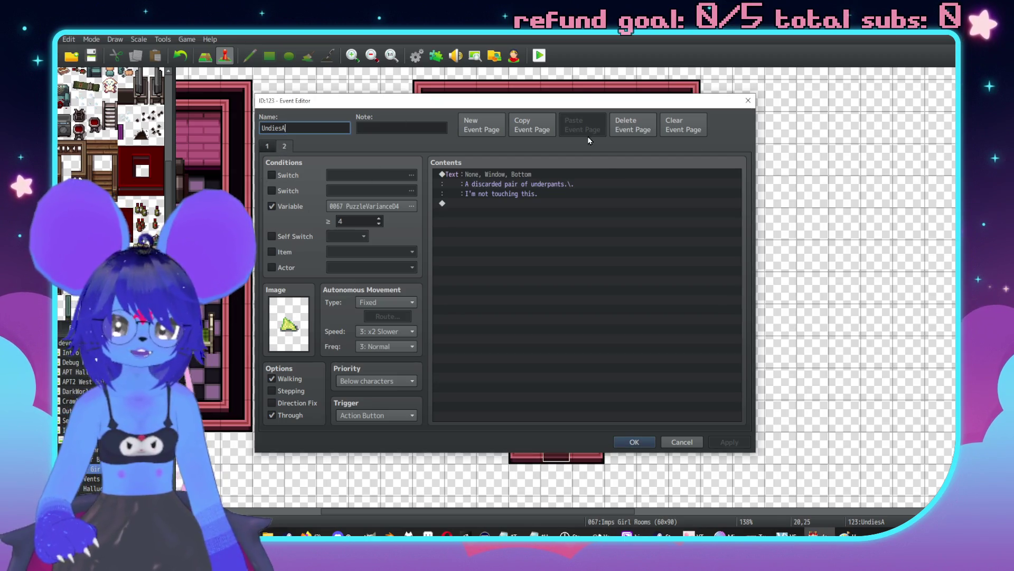
pyautogui.click(532, 125)
pyautogui.click(581, 125)
pyautogui.click(267, 146)
pyautogui.click(537, 128)
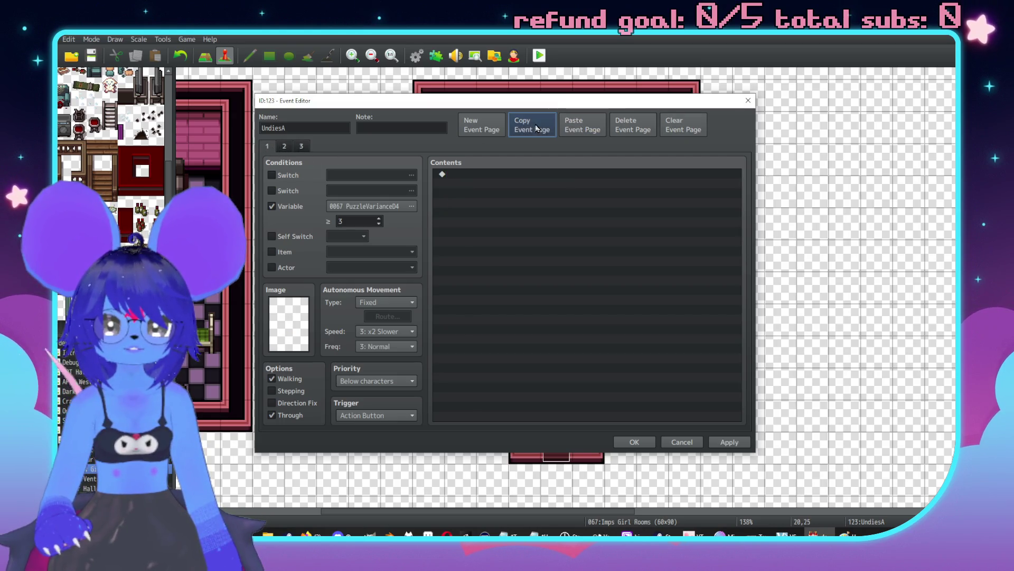
pyautogui.click(287, 147)
pyautogui.click(581, 125)
pyautogui.click(268, 148)
pyautogui.click(629, 126)
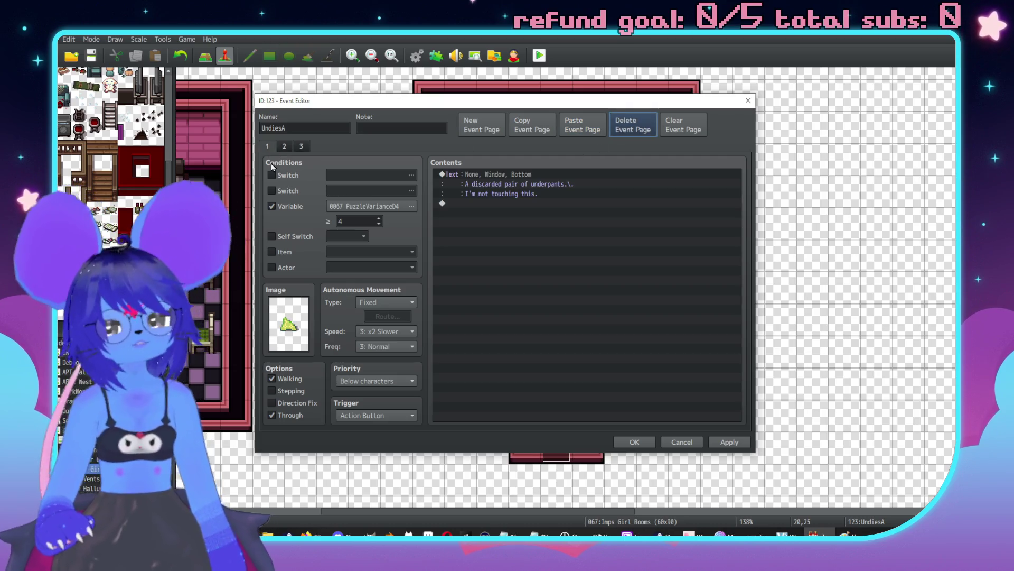
# Step: Set each page's PuzzleVariance04 threshold, page 3 at 4, and apply and save UndiesA
pyautogui.click(287, 148)
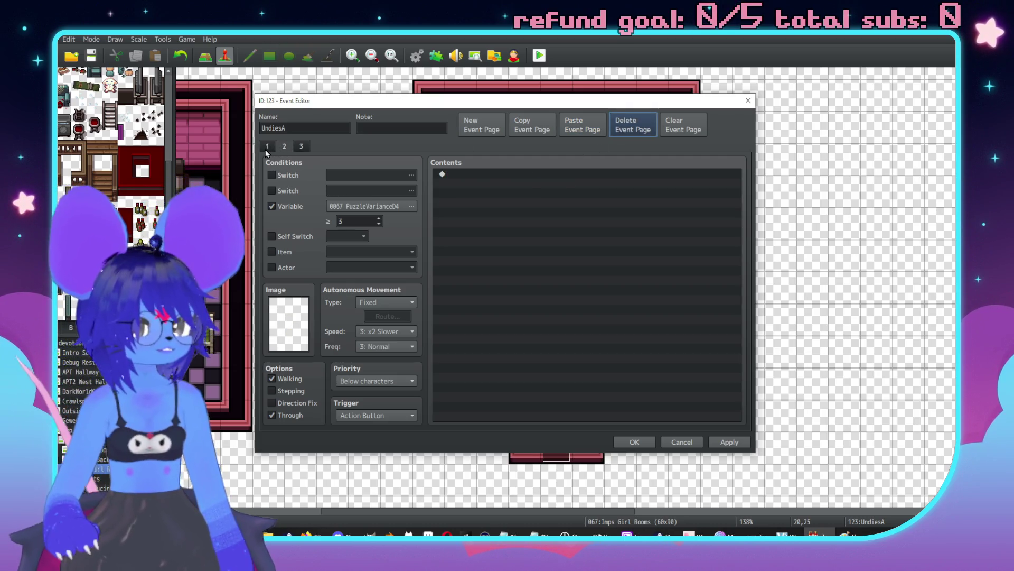
pyautogui.click(267, 146)
pyautogui.click(289, 146)
pyautogui.doubleClick(354, 220)
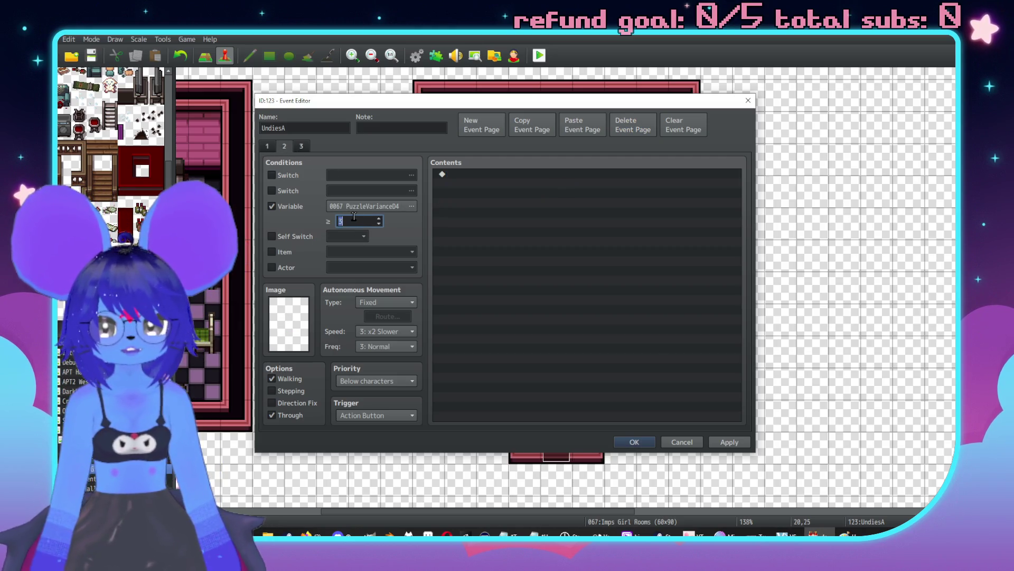
pyautogui.click(302, 147)
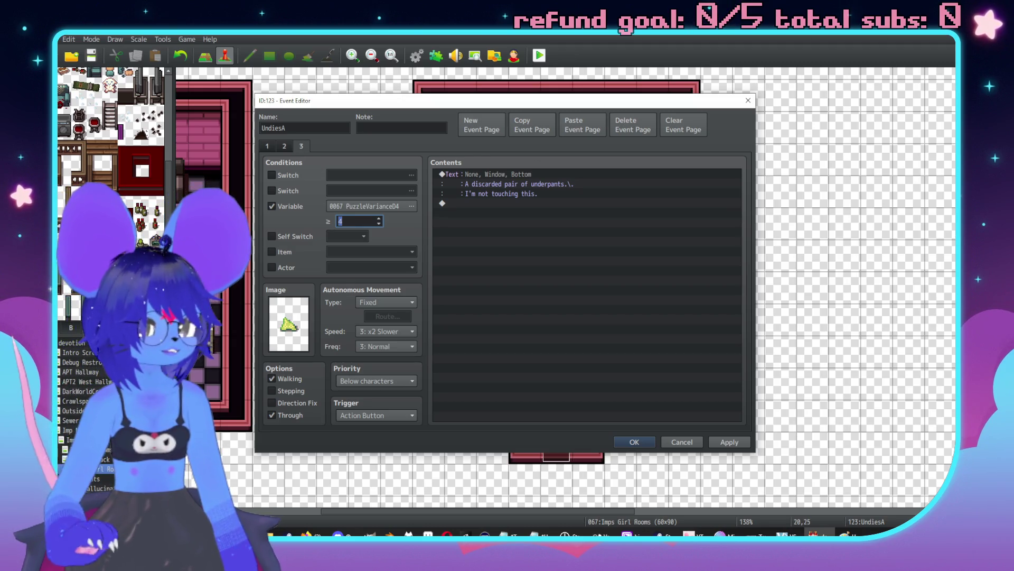
pyautogui.hotkey('alt', 'Tab')
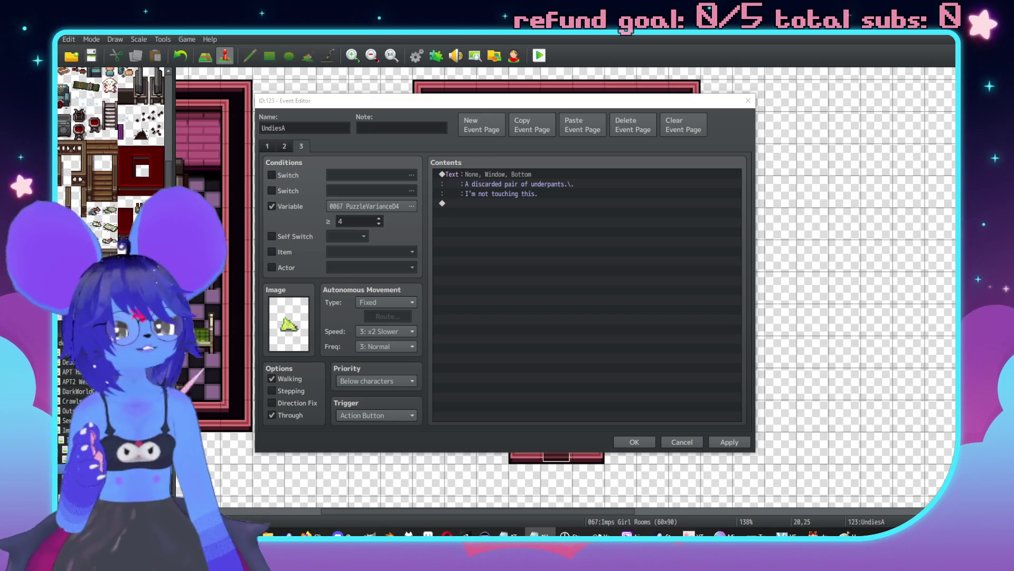
pyautogui.click(729, 442)
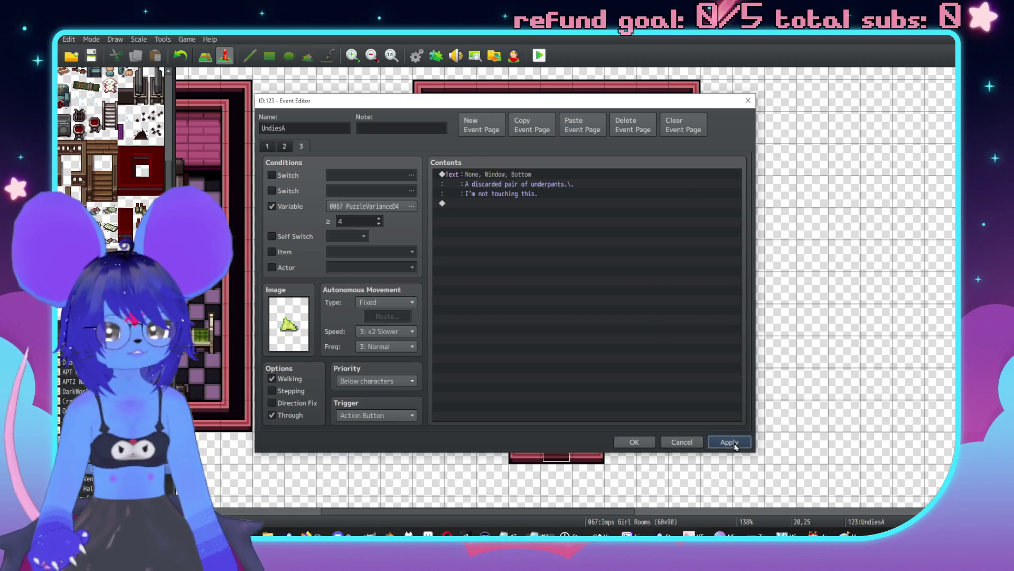
pyautogui.click(638, 441)
pyautogui.middleClick(501, 329)
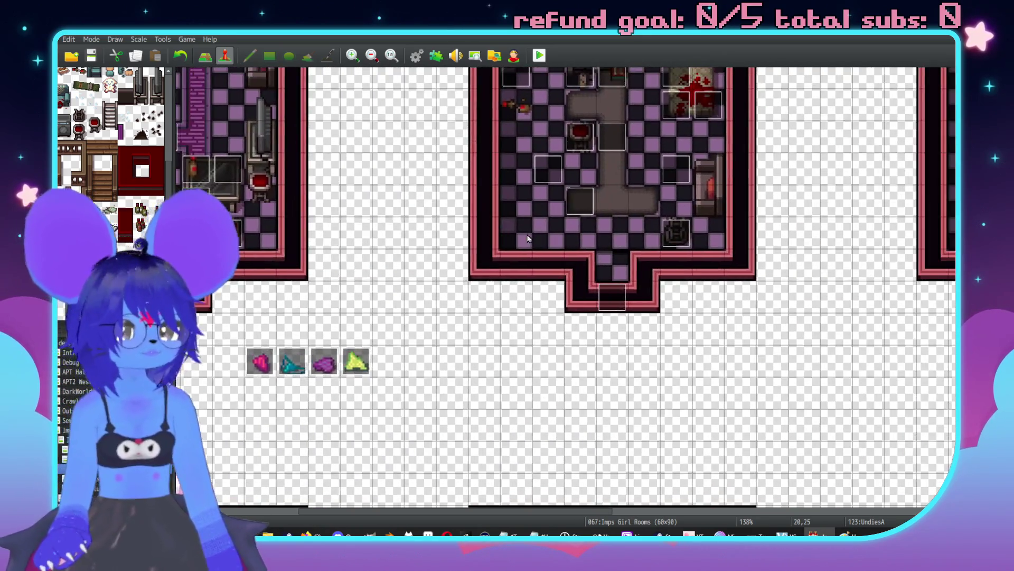
# Step: Inspect the yellow, UndiesB, UndiesC and UndiesD events' pages, closing each without changes
pyautogui.middleClick(441, 249)
pyautogui.middleClick(514, 262)
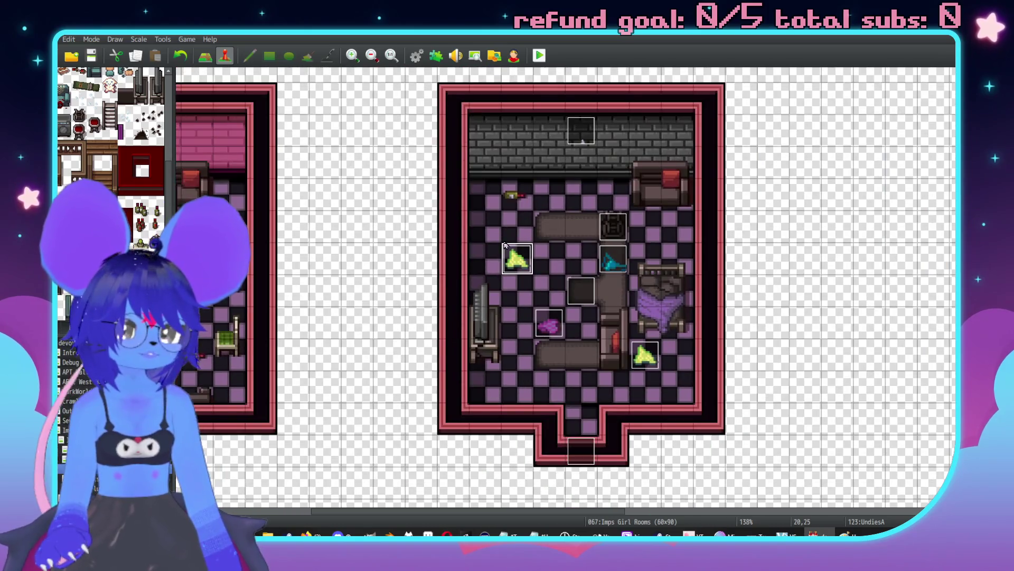
pyautogui.middleClick(490, 225)
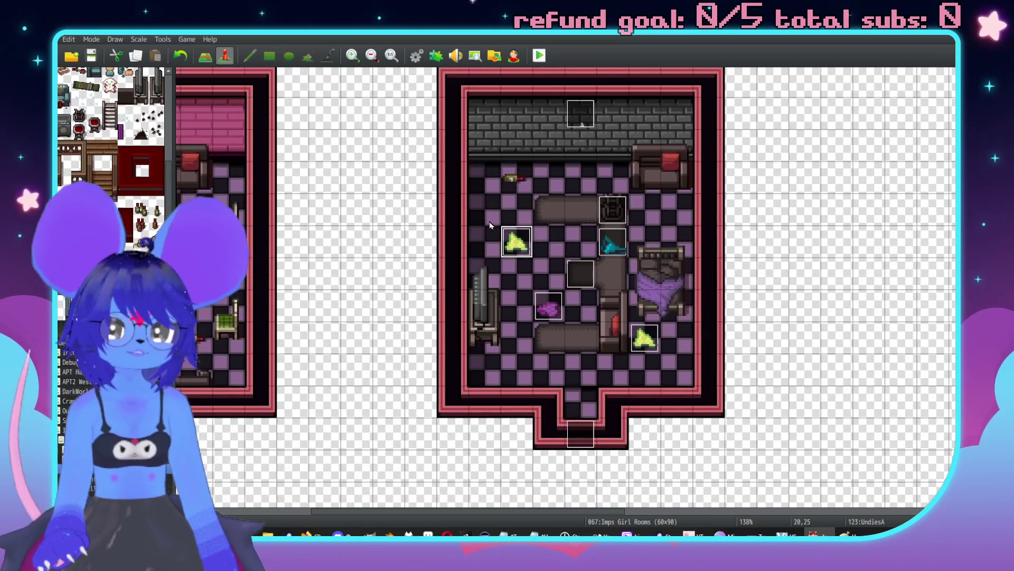
pyautogui.doubleClick(523, 246)
pyautogui.press('Escape')
pyautogui.doubleClick(613, 244)
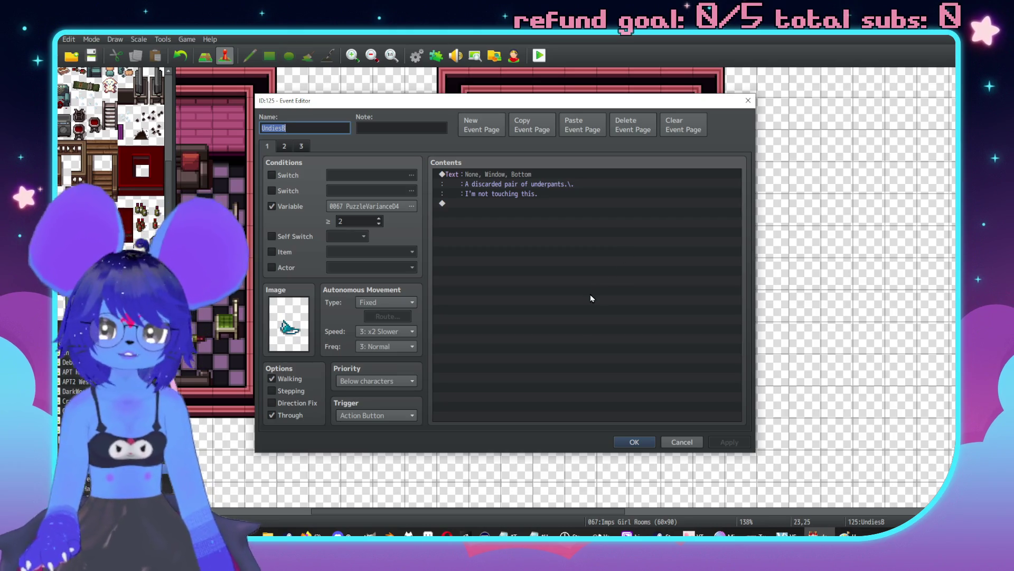
pyautogui.press('Escape')
pyautogui.doubleClick(549, 306)
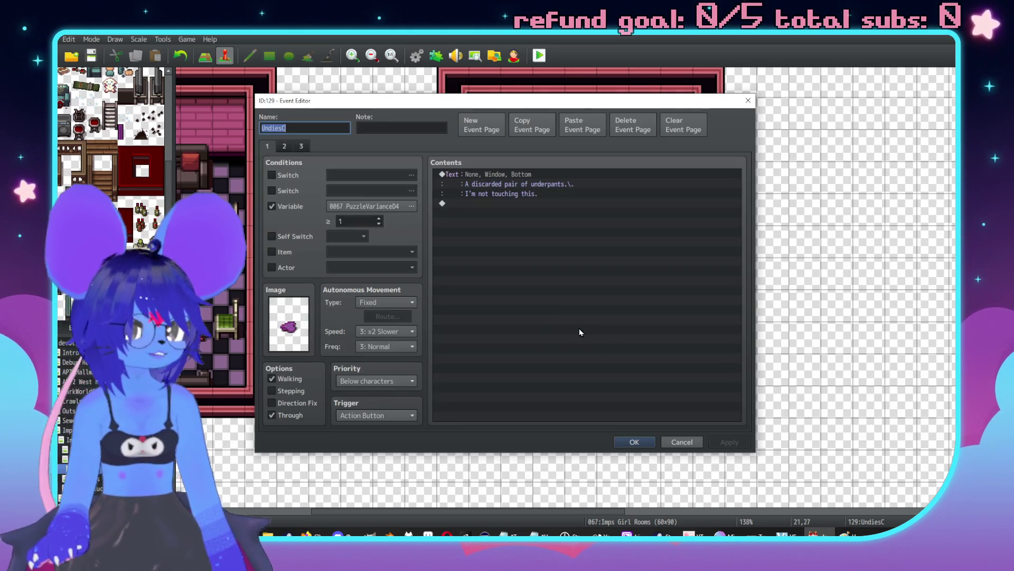
pyautogui.press('Escape')
pyautogui.doubleClick(644, 338)
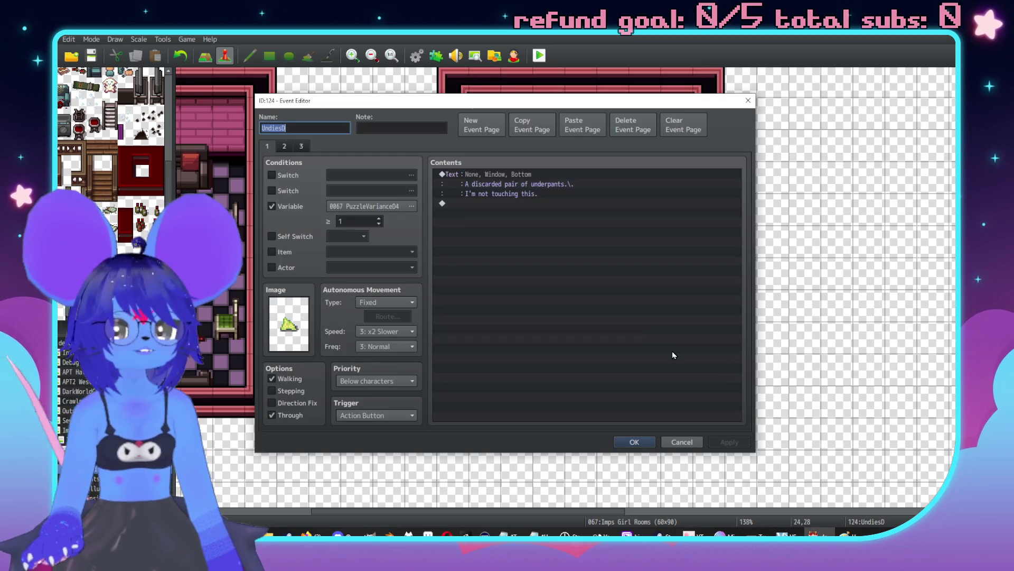
pyautogui.press('Escape')
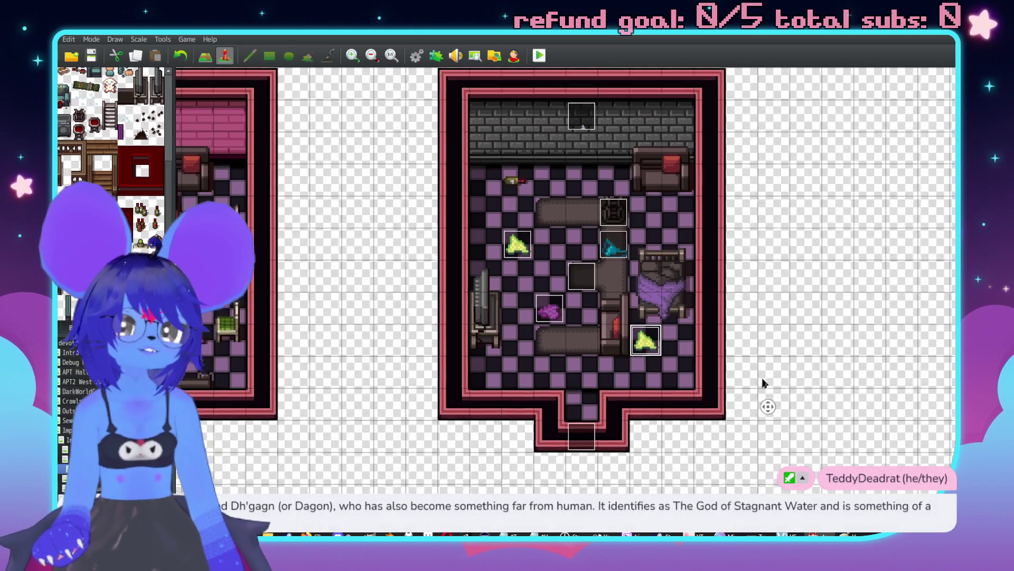
# Step: Survey the map and check UndiesA's settings, closing them without changes
pyautogui.scroll(3, 735, 431)
pyautogui.scroll(10, 734, 428)
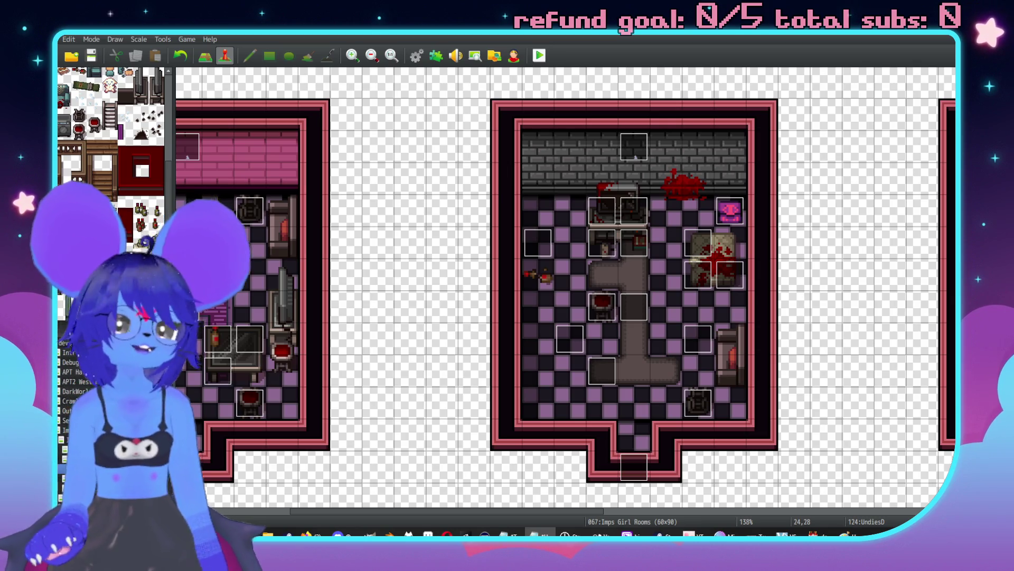
pyautogui.hscroll(-5, 655, 300)
pyautogui.scroll(-2, 654, 300)
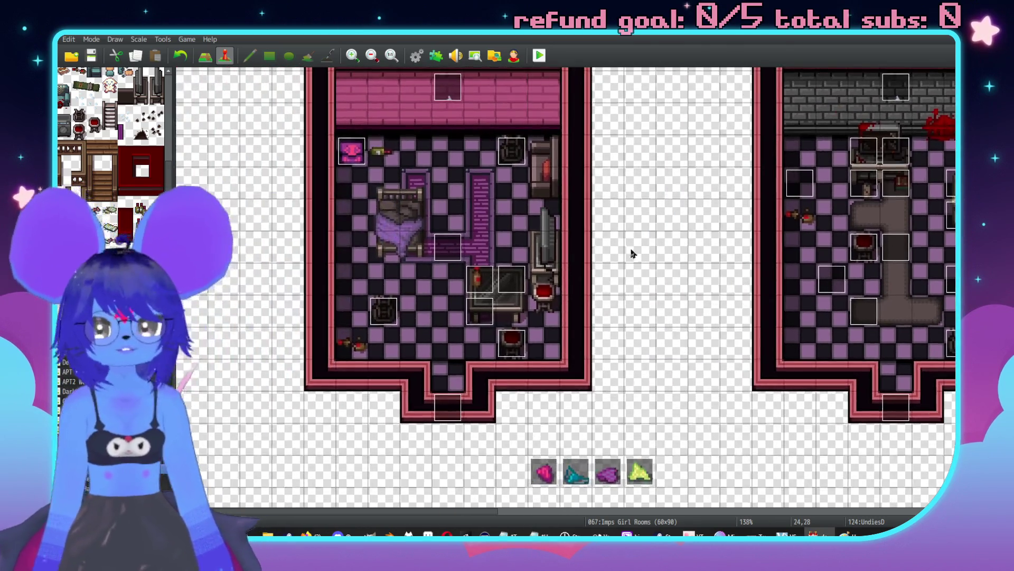
pyautogui.scroll(5, 632, 250)
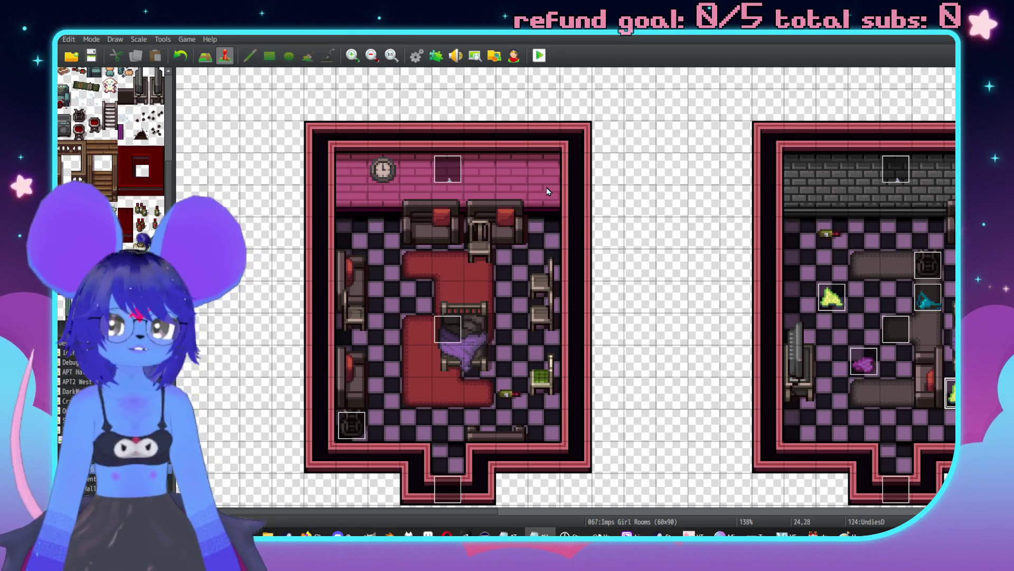
pyautogui.hscroll(5, 523, 285)
pyautogui.scroll(-1, 550, 275)
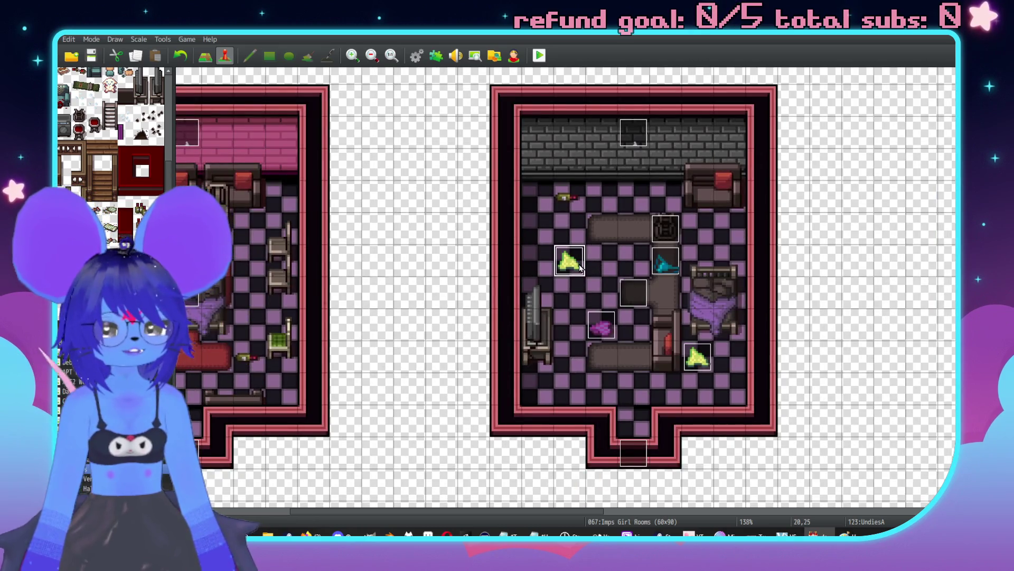
pyautogui.doubleClick(579, 267)
pyautogui.click(682, 442)
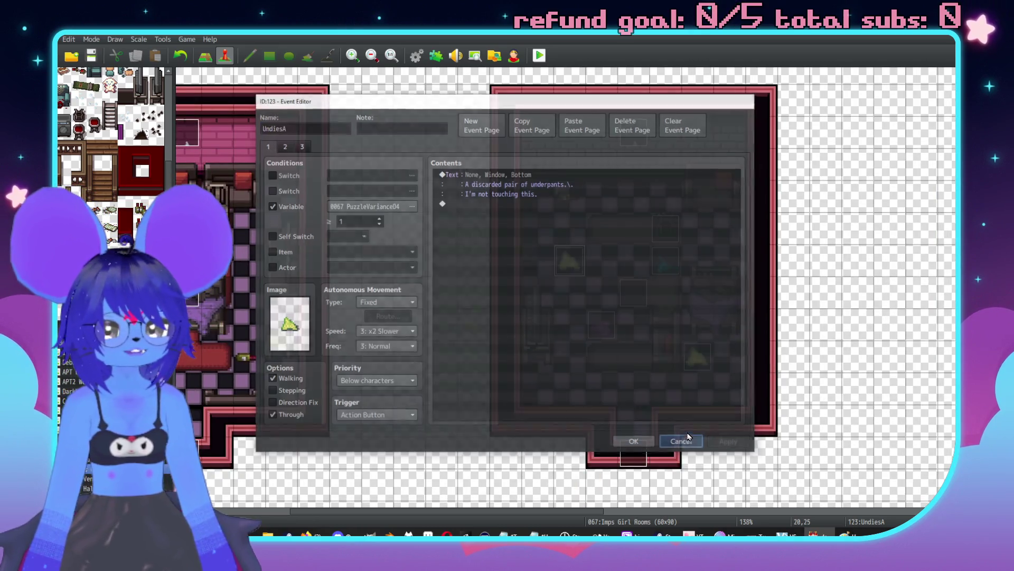
# Step: Copy the pink underwear item event from the spare row above the rooms
pyautogui.scroll(3, 541, 150)
pyautogui.click(452, 193)
pyautogui.scroll(-3, 475, 211)
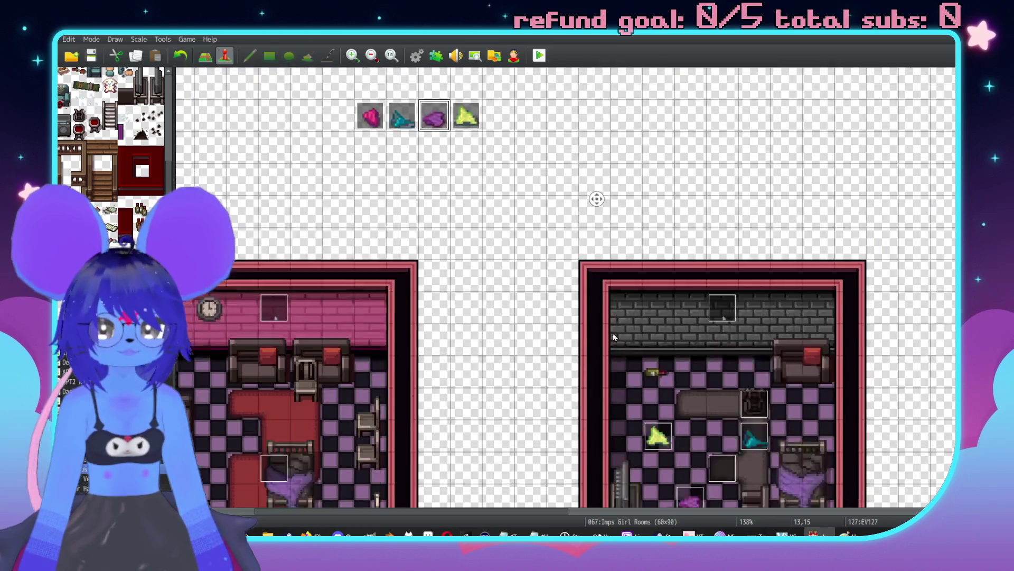
pyautogui.scroll(2, 492, 185)
pyautogui.hscroll(-1, 491, 184)
pyautogui.press('Left')
pyautogui.press('Left')
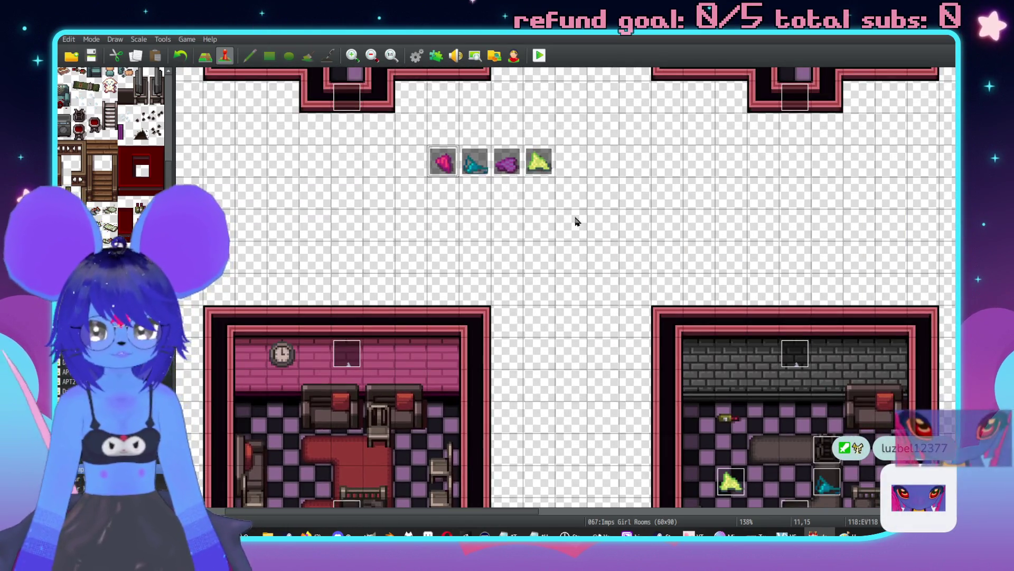
pyautogui.scroll(-2, 577, 220)
pyautogui.hscroll(-1, 577, 220)
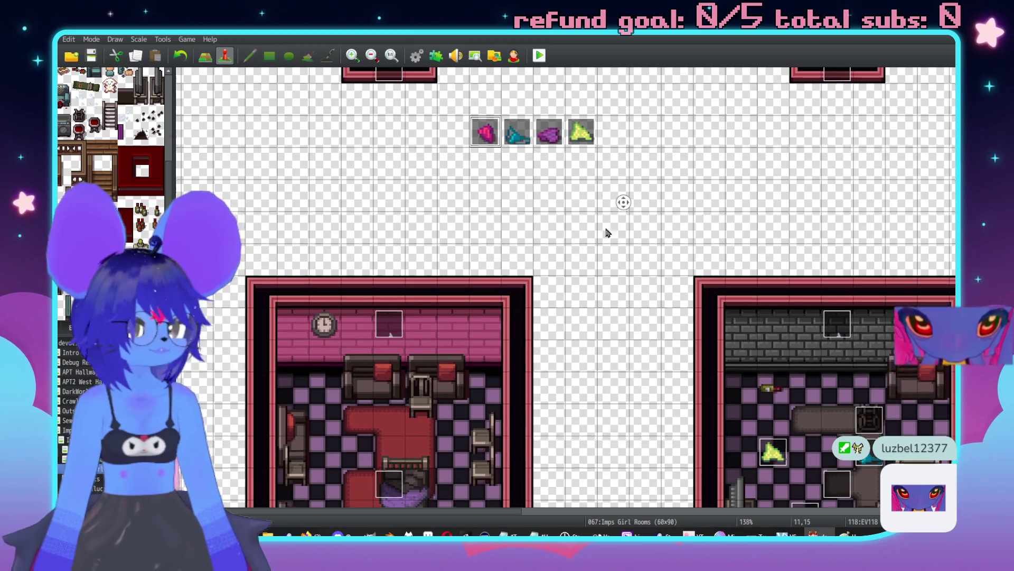
# Step: Paste the pink underwear item into the left room and the cyan one beside the bed
pyautogui.scroll(-2, 592, 233)
pyautogui.hscroll(-1, 591, 232)
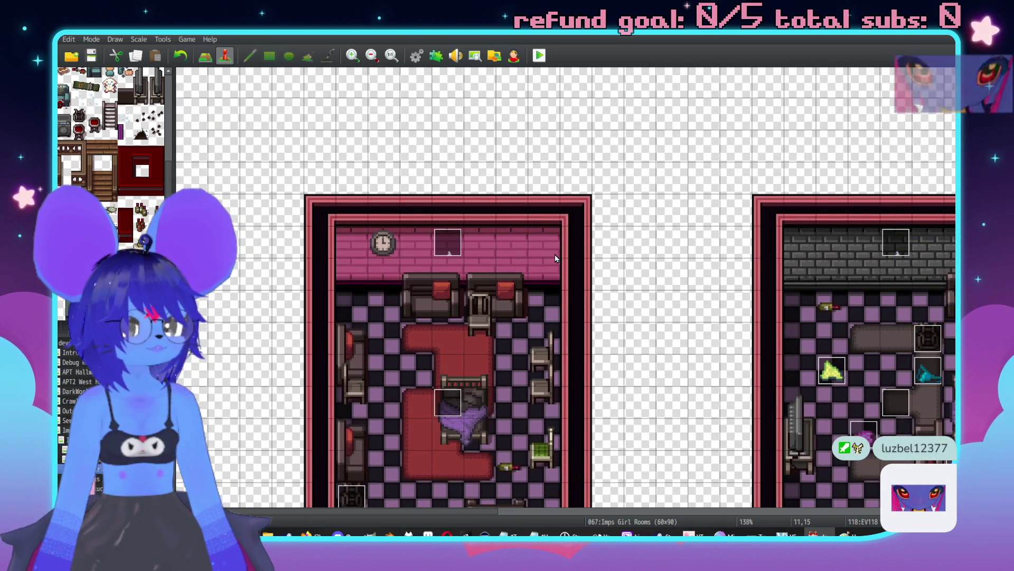
pyautogui.scroll(-1, 584, 295)
pyautogui.scroll(-3, 583, 294)
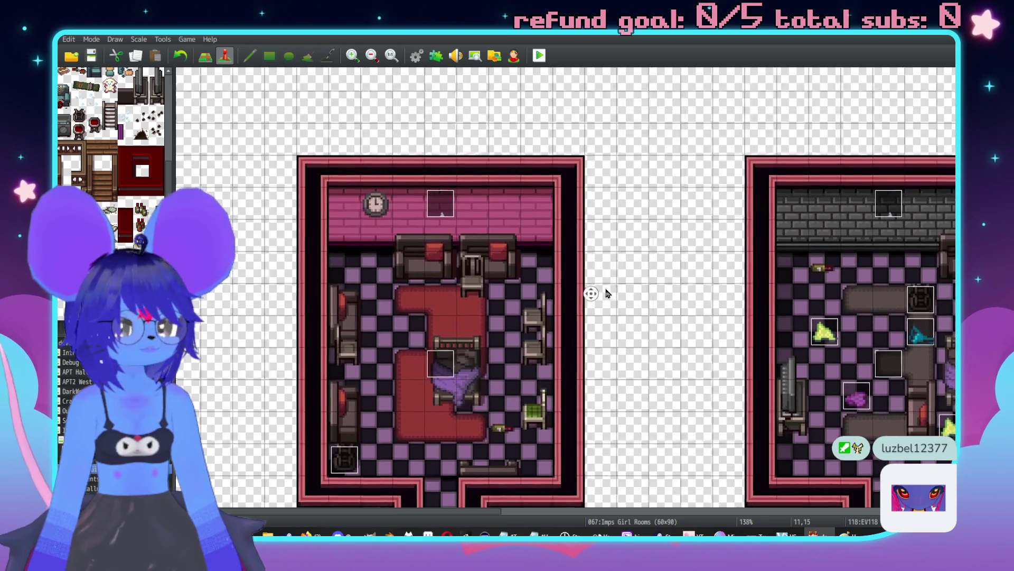
pyautogui.scroll(1, 600, 213)
pyautogui.hscroll(1, 600, 213)
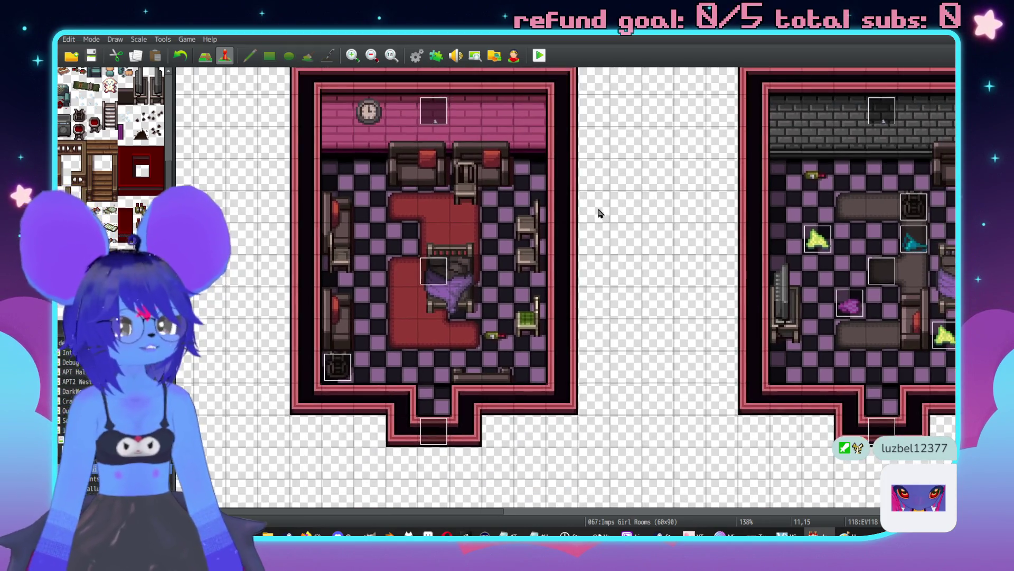
pyautogui.scroll(1, 556, 249)
pyautogui.hotkey('ctrl', 'v')
pyautogui.scroll(9, 503, 346)
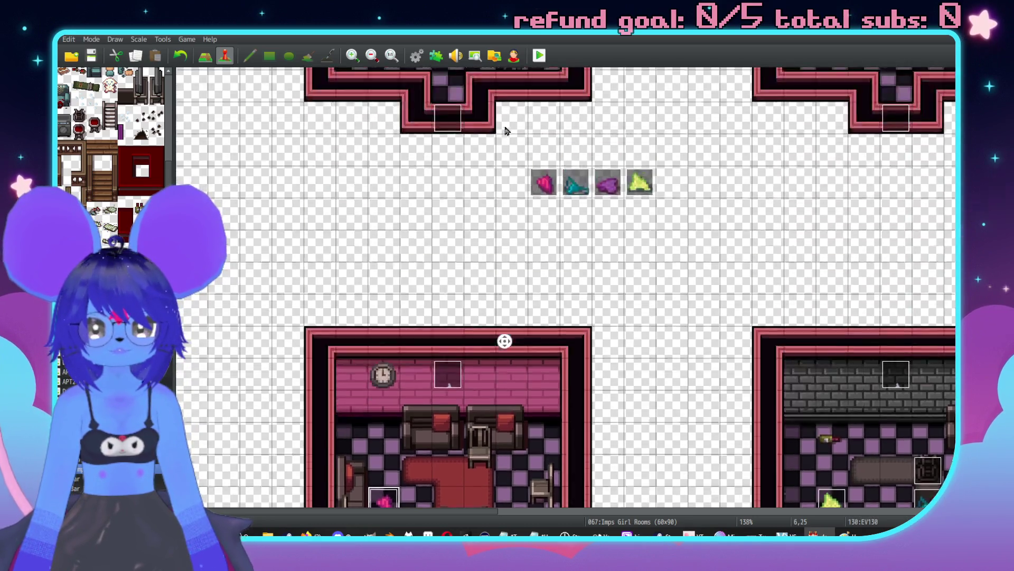
pyautogui.scroll(-7, 566, 334)
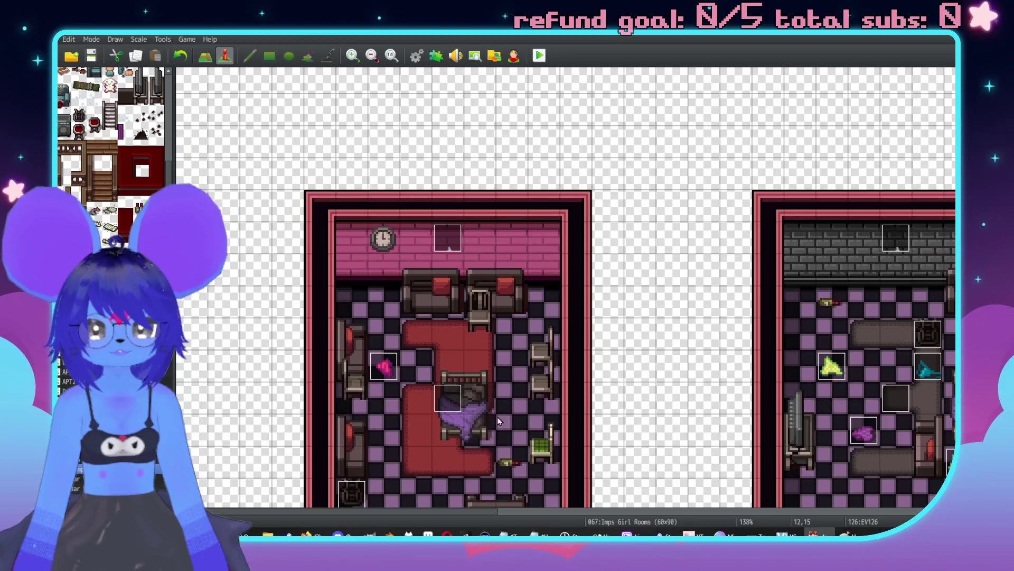
pyautogui.scroll(2, 607, 429)
pyautogui.hotkey('ctrl', 'v')
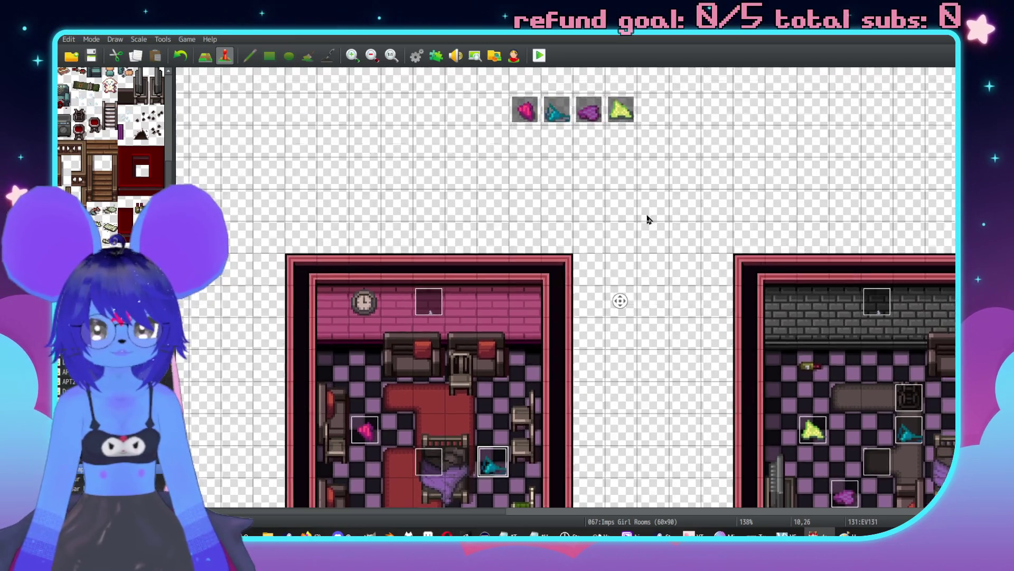
# Step: Paste the yellow item left of the carpet and a second pink one before the armchairs
pyautogui.scroll(-1, 612, 132)
pyautogui.scroll(-4, 605, 271)
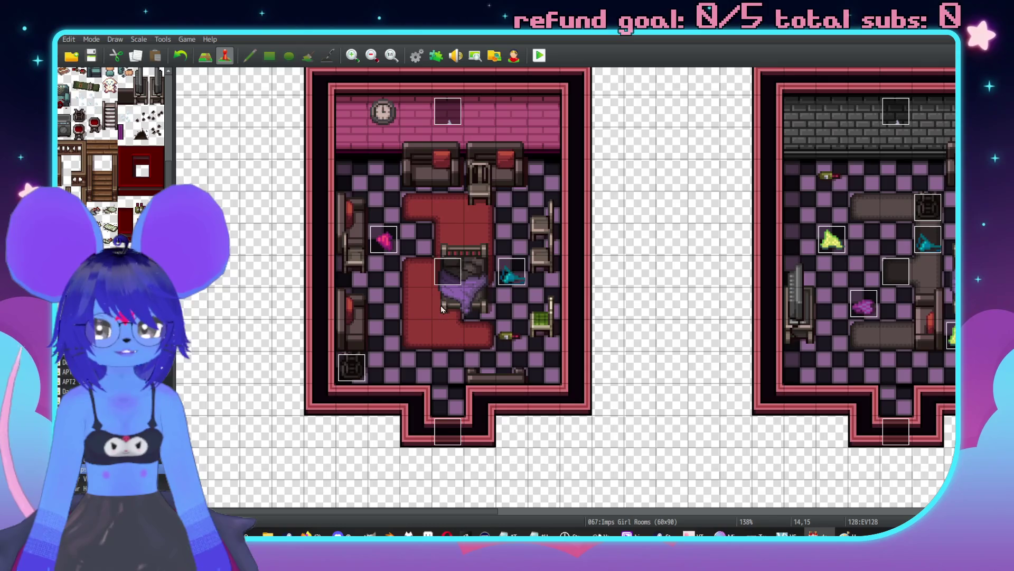
pyautogui.click(413, 306)
pyautogui.hotkey('ctrl', 'v')
pyautogui.click(388, 242)
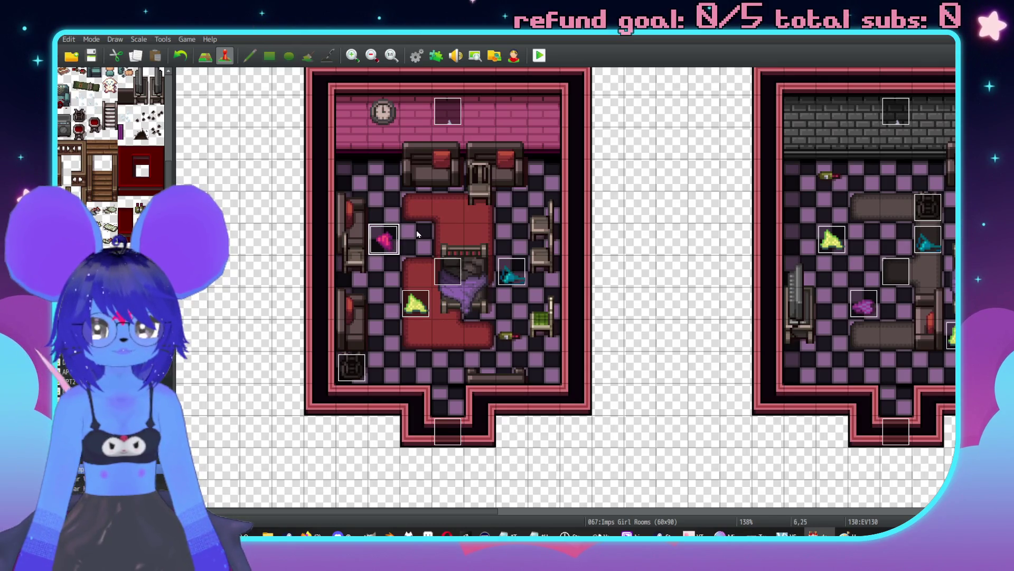
pyautogui.click(472, 334)
pyautogui.click(549, 370)
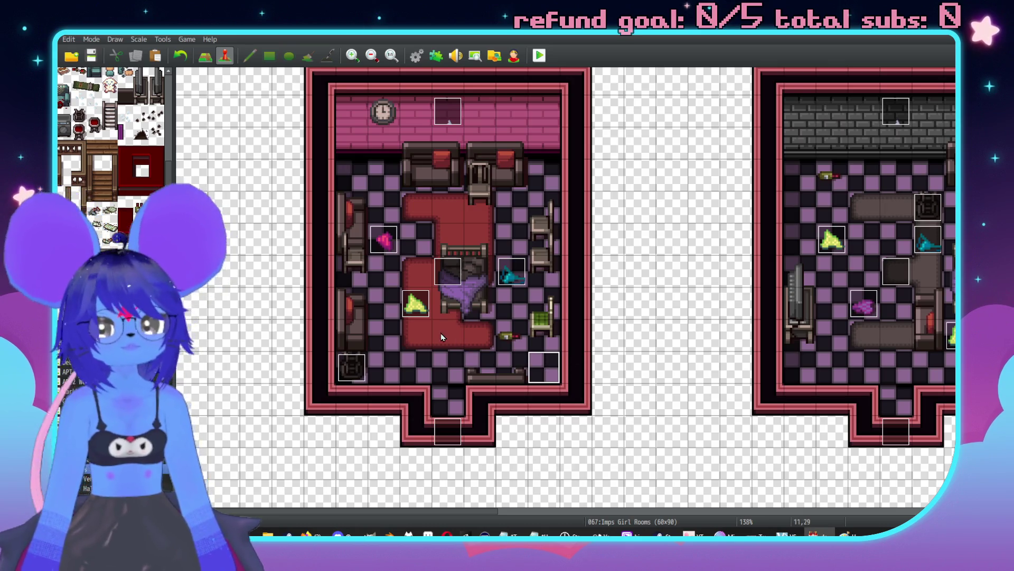
pyautogui.click(409, 376)
pyautogui.scroll(1, 567, 293)
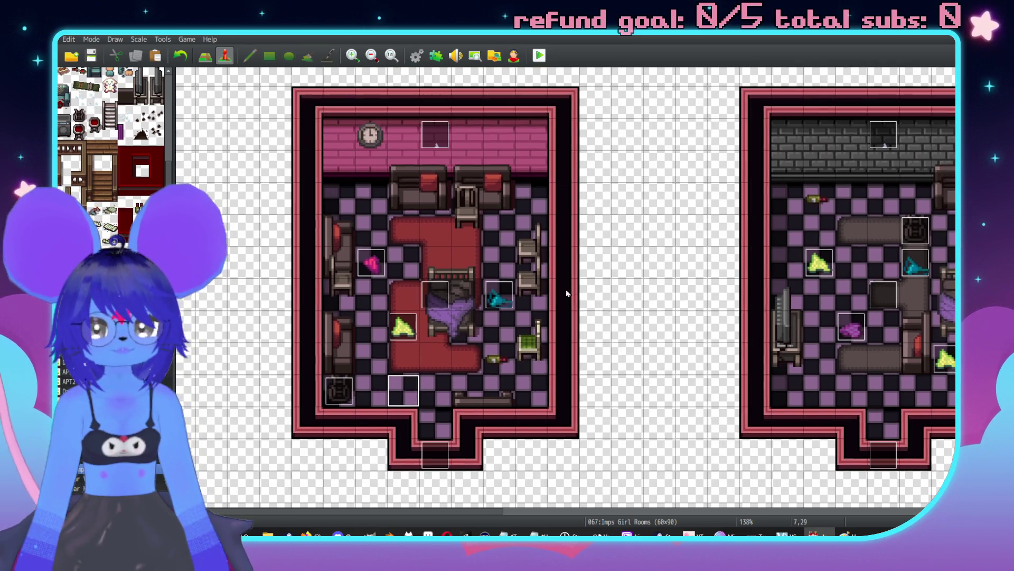
pyautogui.click(424, 197)
pyautogui.hotkey('ctrl', 'v')
# Step: Open the event settings of the first pasted pink underwear item
pyautogui.scroll(-1, 529, 317)
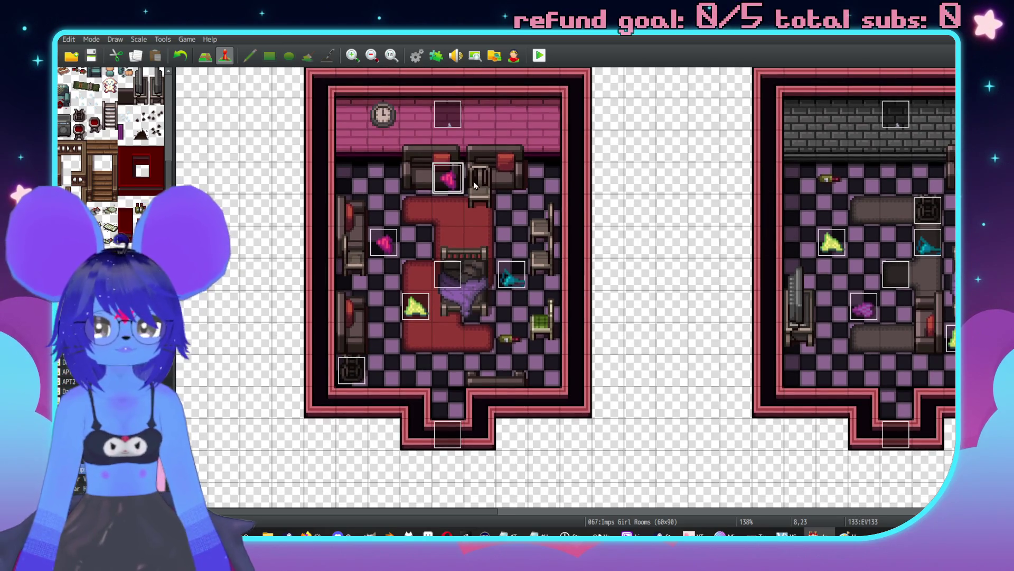
pyautogui.scroll(1, 584, 267)
pyautogui.scroll(-1, 585, 267)
pyautogui.click(385, 247)
pyautogui.doubleClick(386, 248)
# Step: Set the PuzzleVariance04 threshold to 1 on the pasted pink and yellow item events
pyautogui.moveTo(441, 100)
pyautogui.mouseDown()
pyautogui.moveTo(484, 114)
pyautogui.moveTo(588, 107)
pyautogui.mouseUp()
pyautogui.click(525, 228)
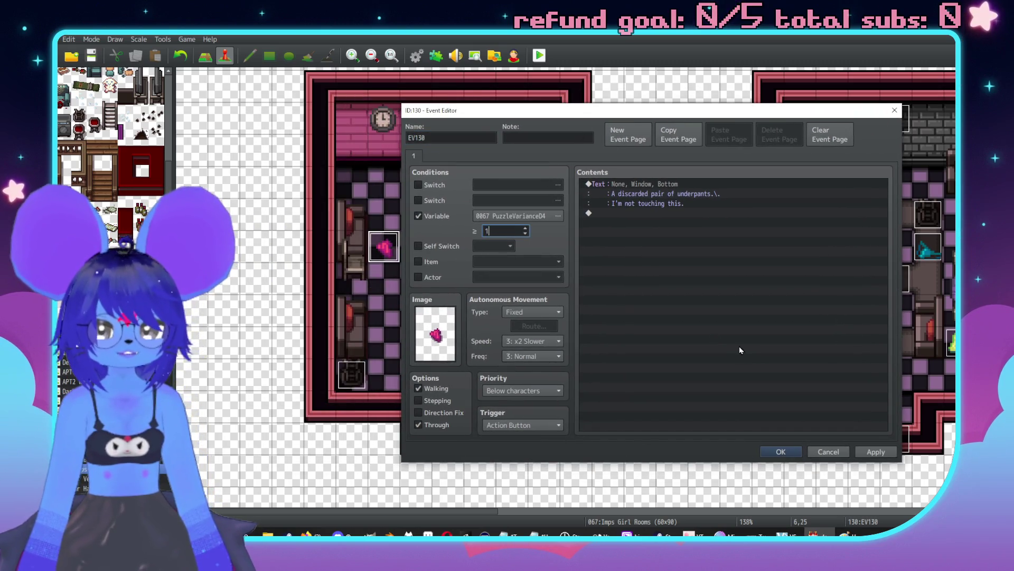
pyautogui.click(868, 453)
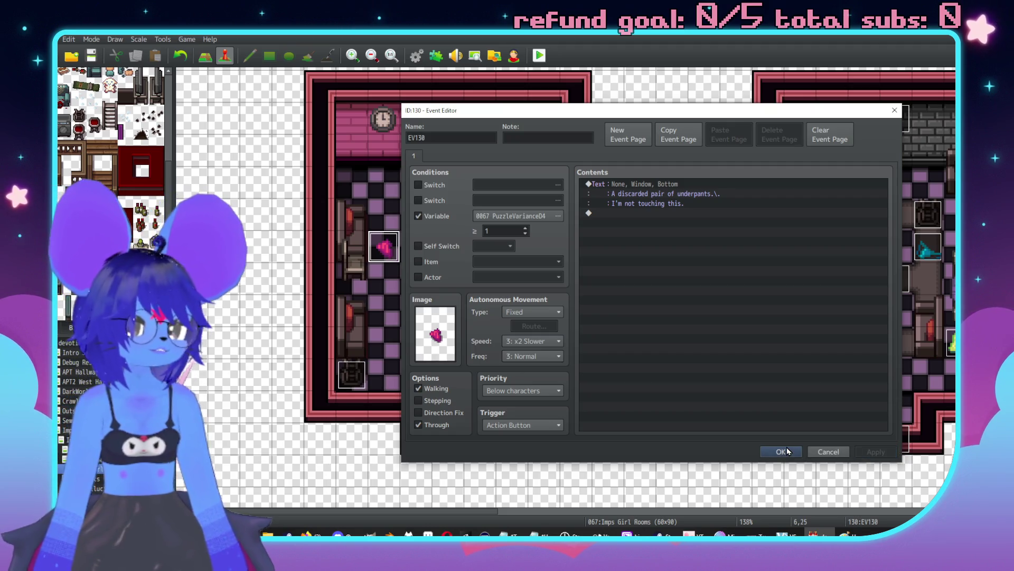
pyautogui.click(782, 452)
pyautogui.doubleClick(415, 311)
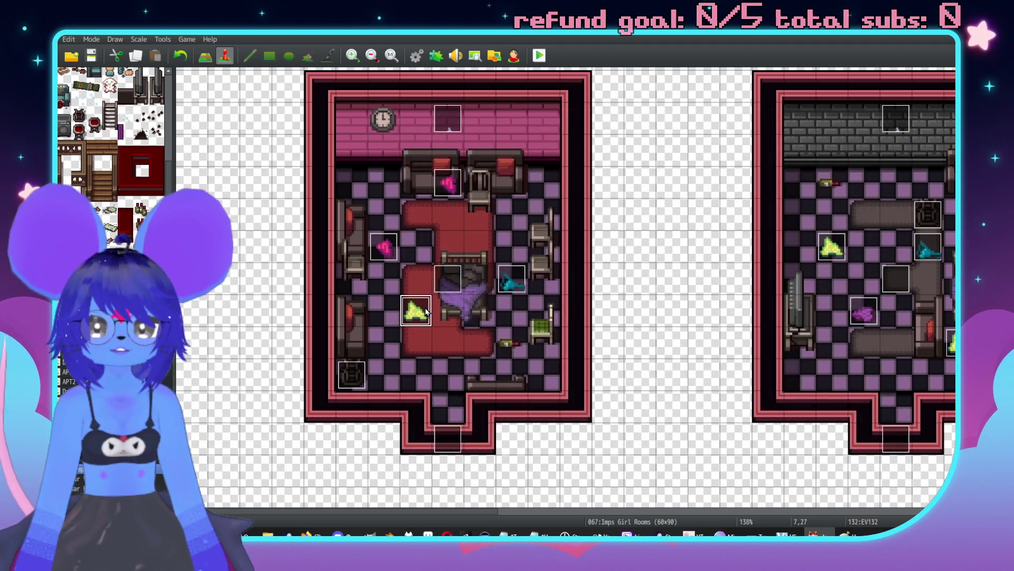
pyautogui.click(353, 220)
pyautogui.write('1')
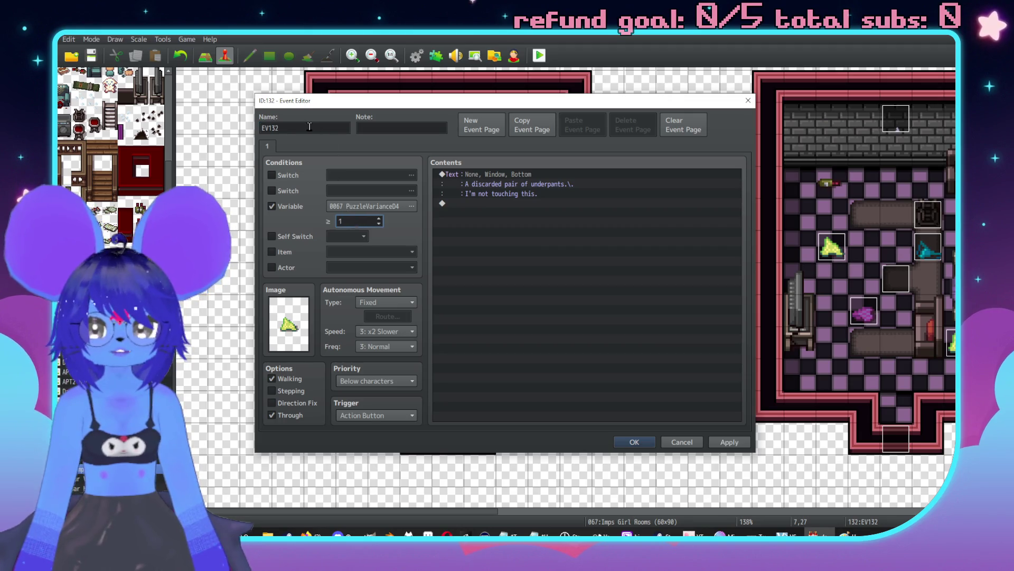
pyautogui.doubleClick(310, 127)
pyautogui.write('Undies')
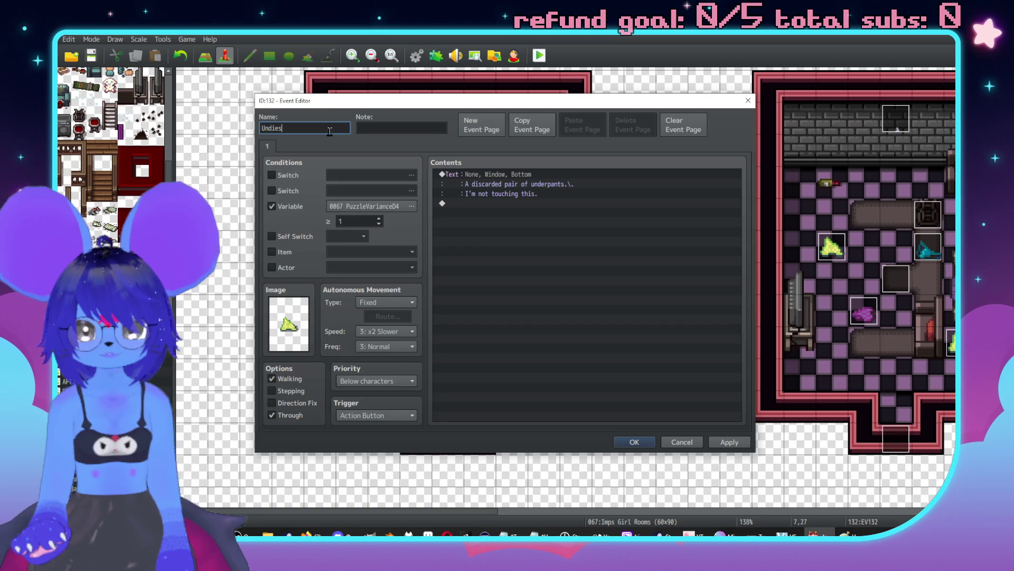
pyautogui.press('Return')
# Step: Rename the second pink item UndiesA2 and the left pink item UndiesB2
pyautogui.doubleClick(448, 182)
pyautogui.write('Undies!')
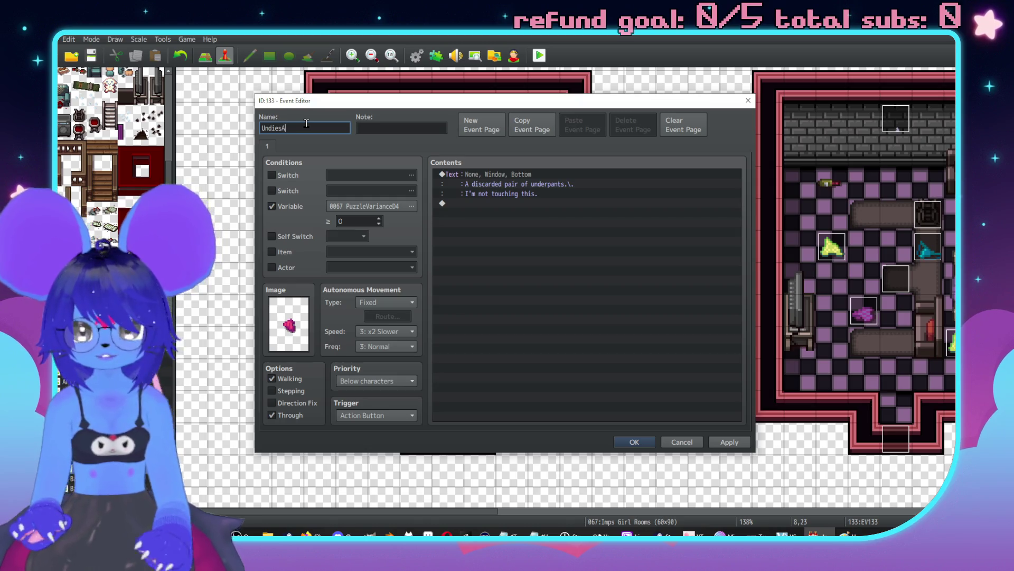
pyautogui.write('2')
pyautogui.press('Return')
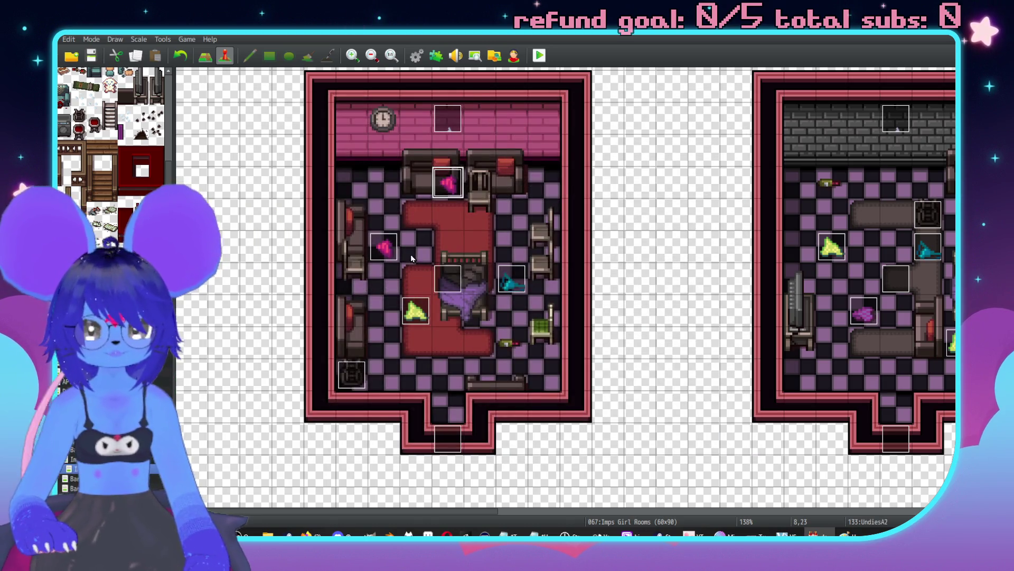
pyautogui.doubleClick(383, 247)
pyautogui.write('Und')
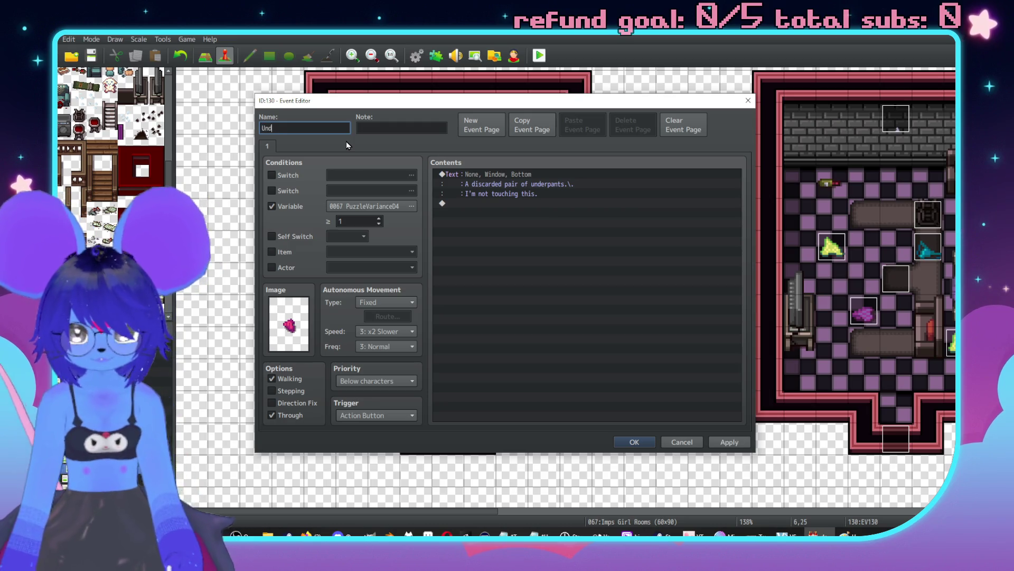
pyautogui.write('iesB2')
pyautogui.press('Return')
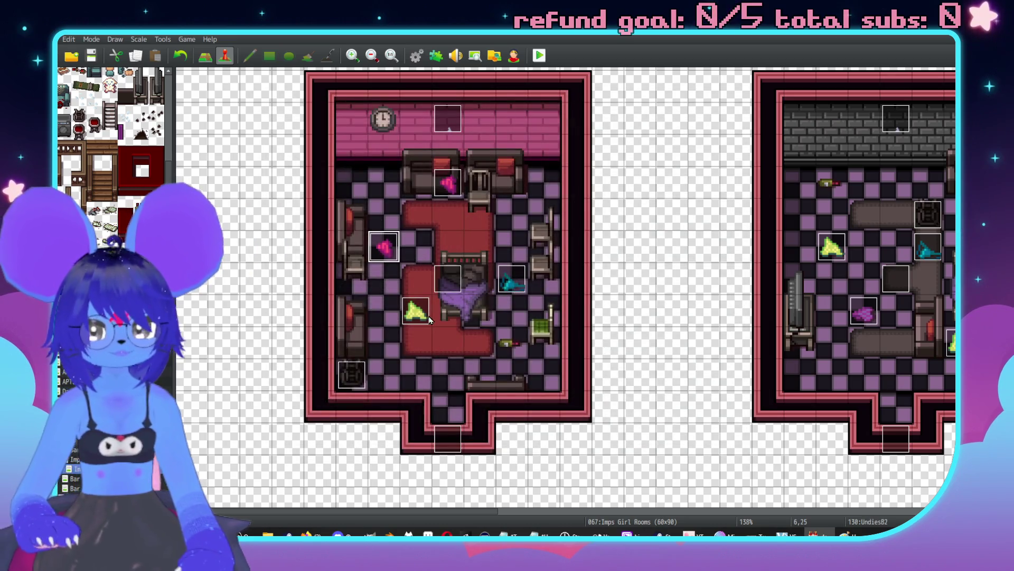
# Step: Rename the teal underpants event to Undies and the yellow one to UndiesD2
pyautogui.doubleClick(511, 279)
pyautogui.write('ndi')
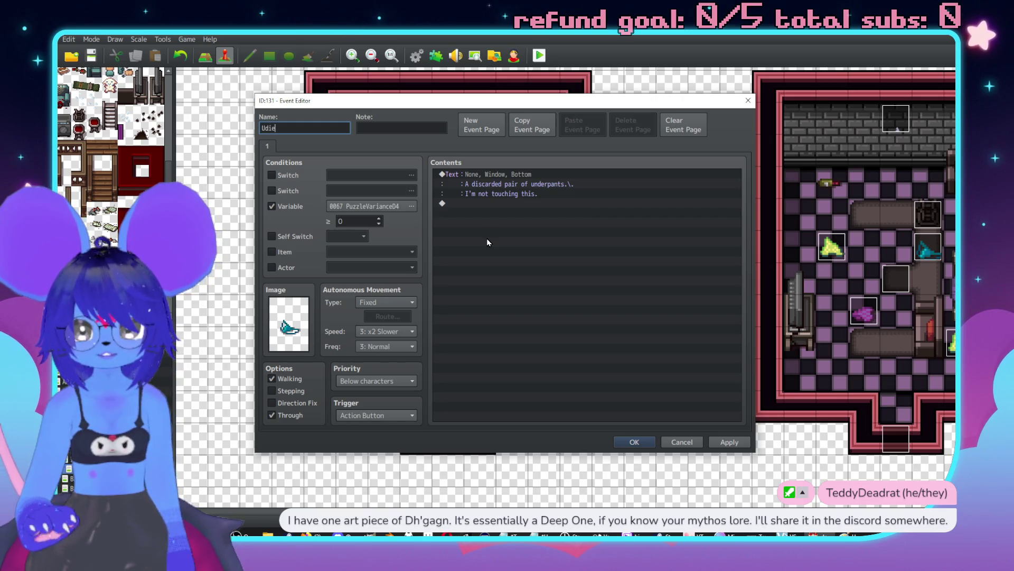
pyautogui.write('e')
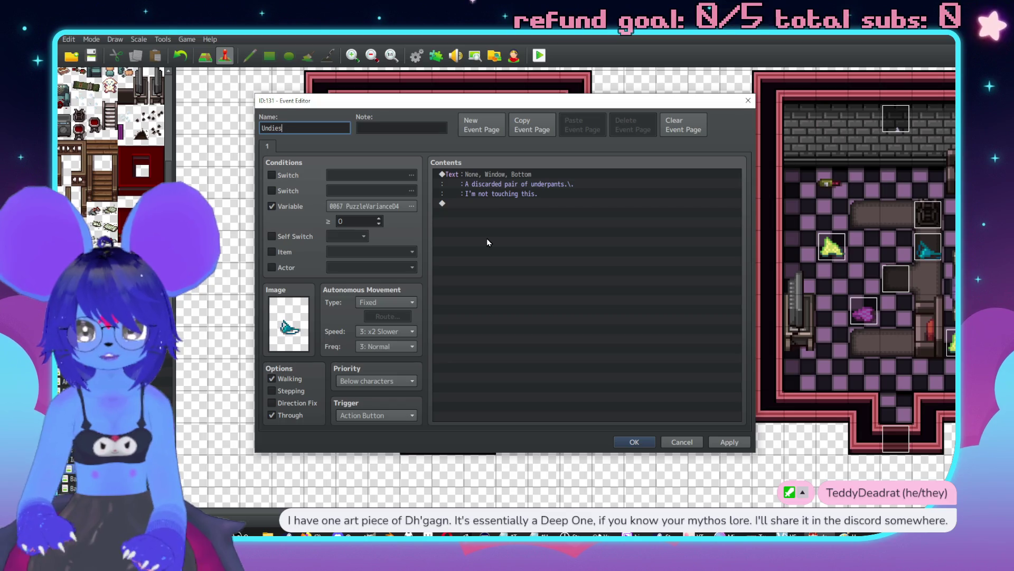
pyautogui.press('Return')
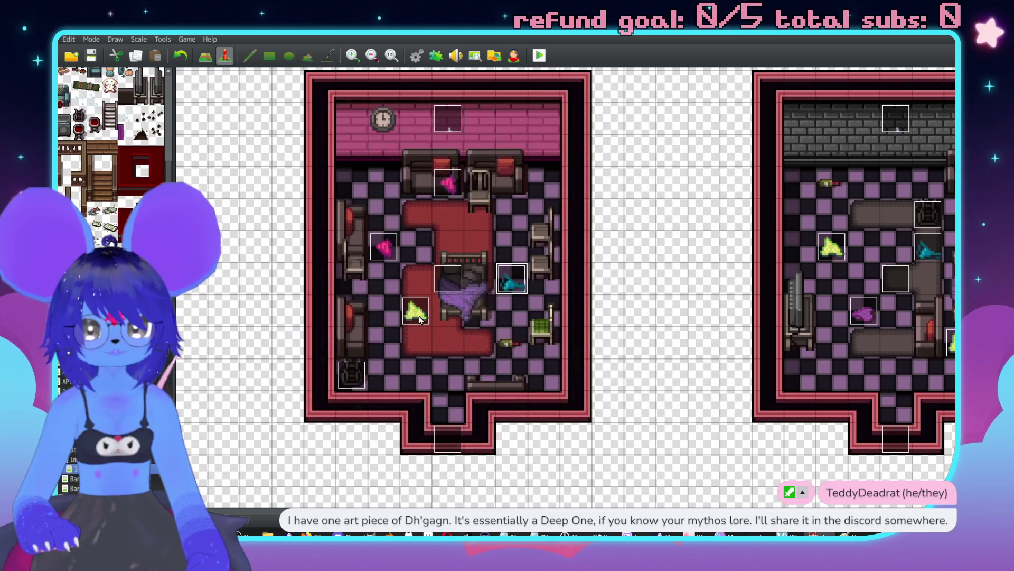
pyautogui.doubleClick(421, 317)
pyautogui.write('D2')
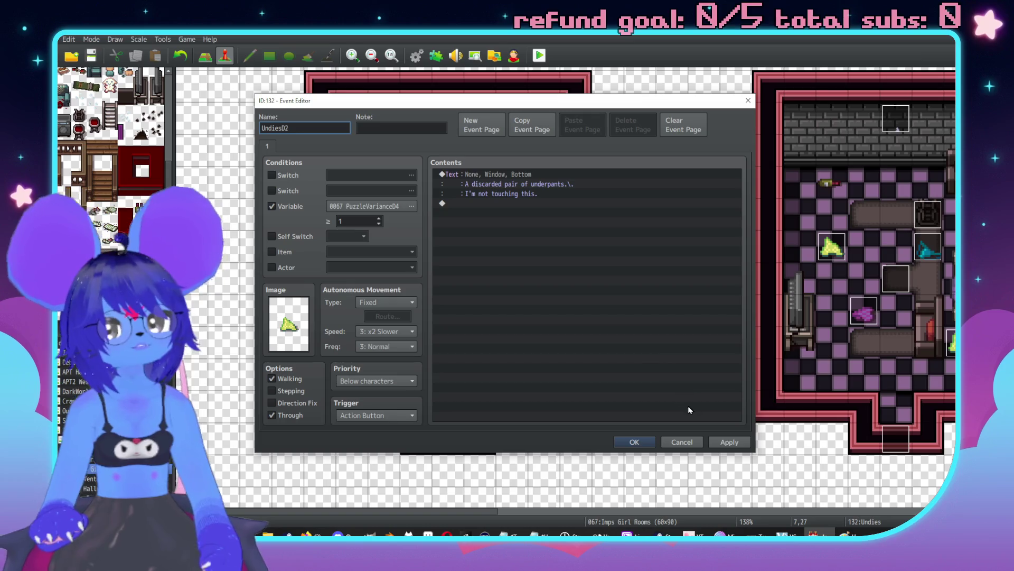
pyautogui.click(634, 442)
pyautogui.scroll(1, 533, 350)
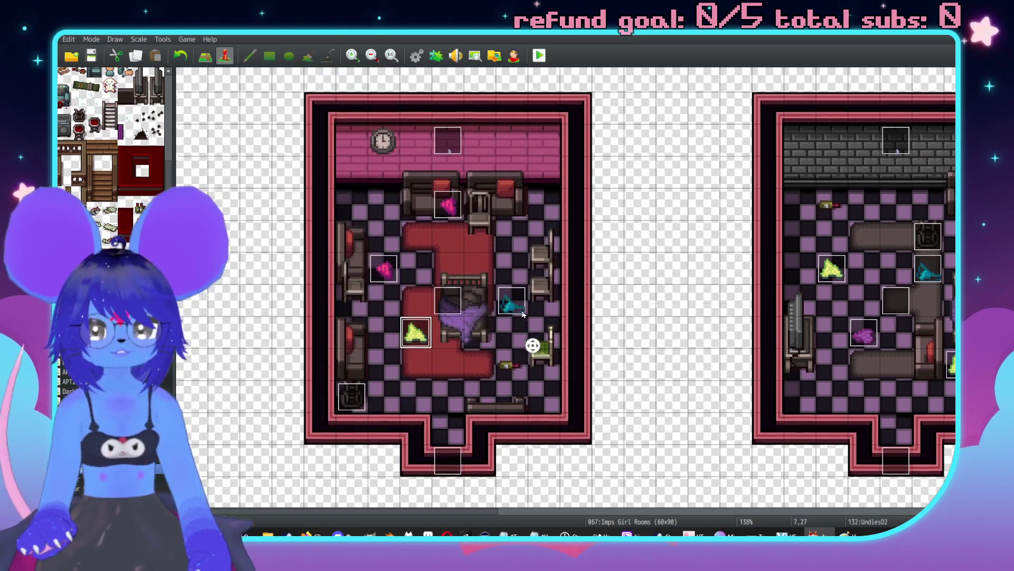
# Step: Remove UndiesA2's PuzzleVariance04 condition and set its priority to Same as characters
pyautogui.doubleClick(447, 214)
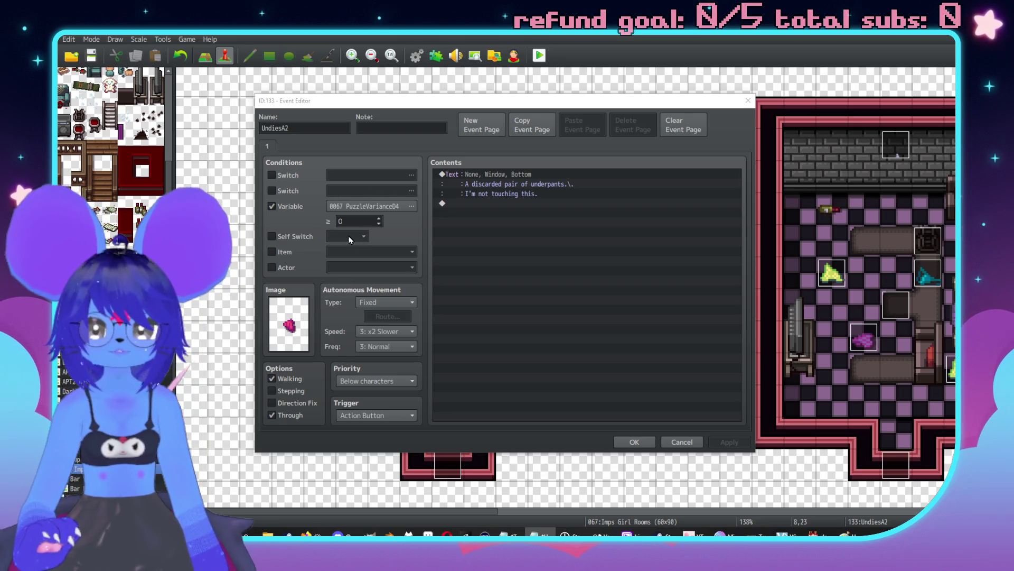
pyautogui.click(271, 206)
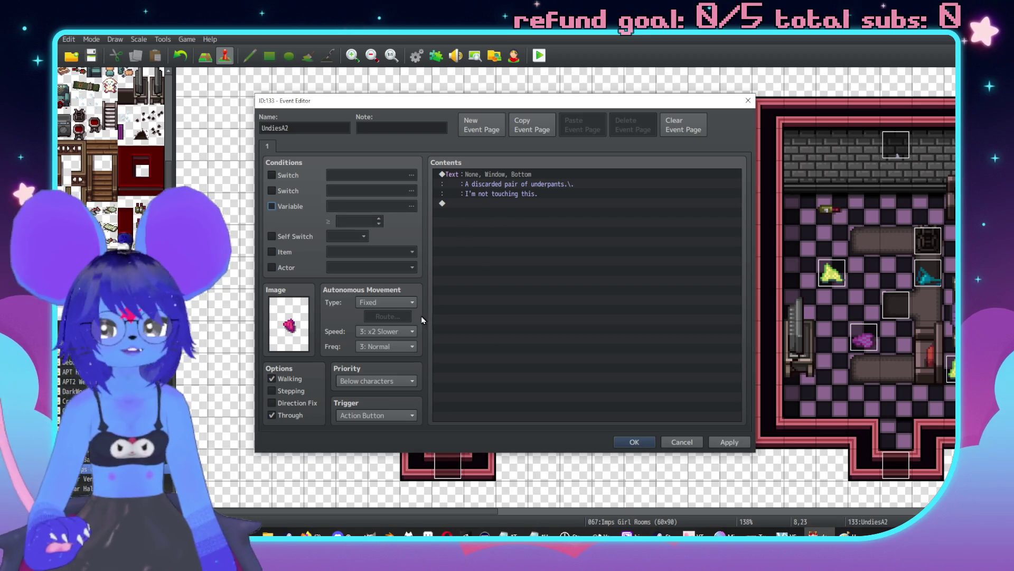
pyautogui.click(402, 381)
pyautogui.click(364, 404)
pyautogui.click(725, 444)
pyautogui.click(628, 442)
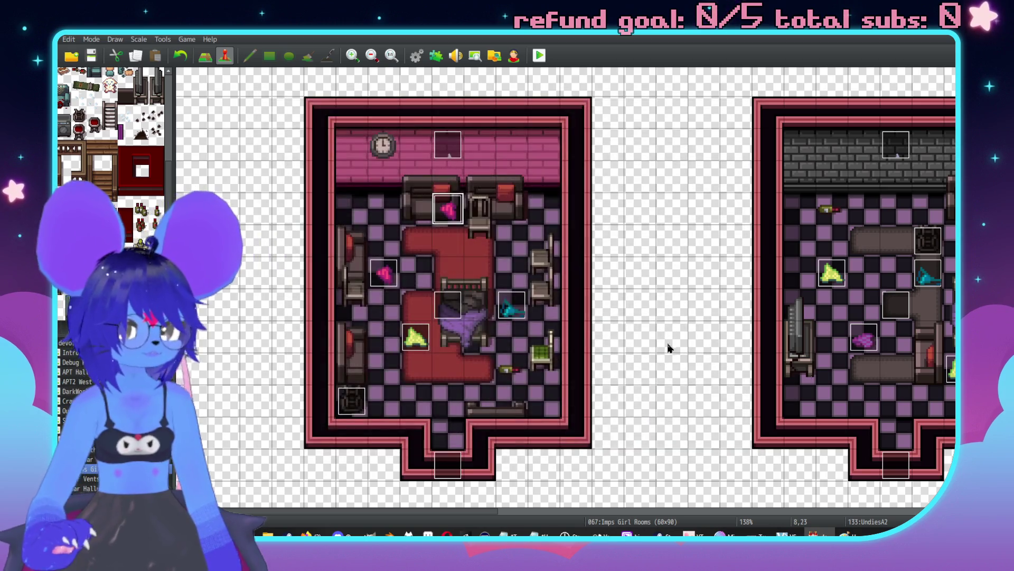
pyautogui.scroll(-1, 490, 310)
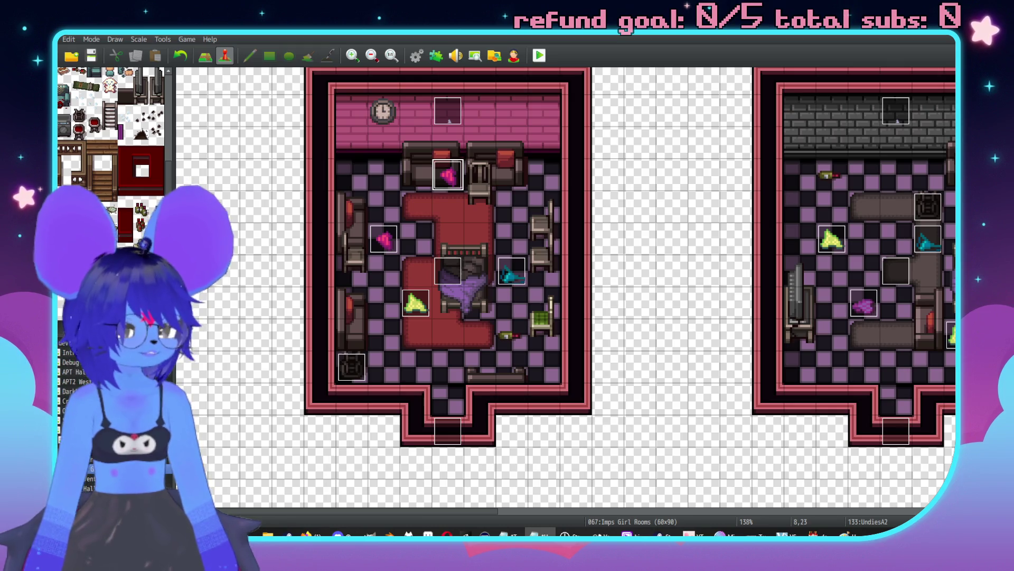
pyautogui.doubleClick(388, 239)
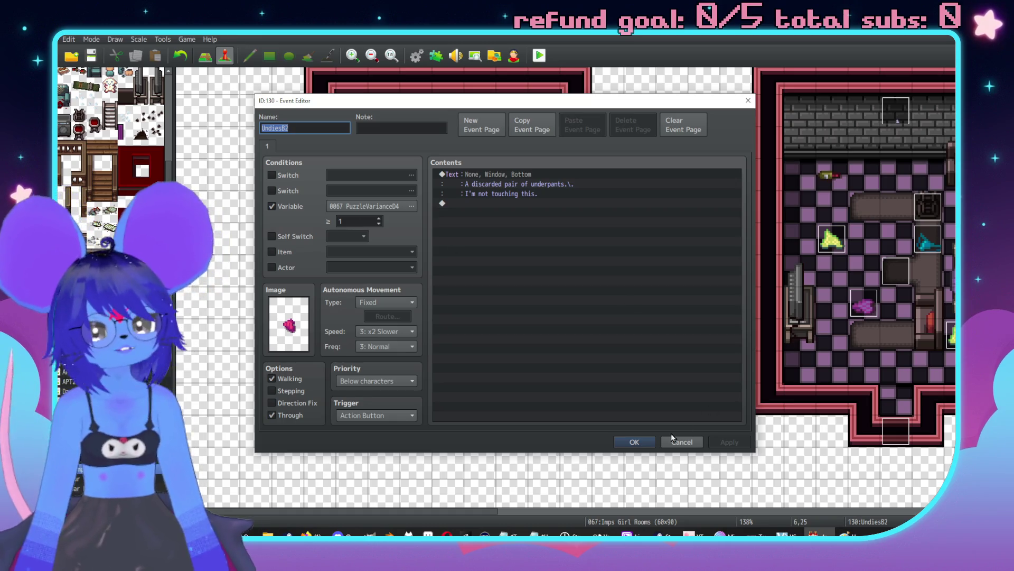
# Step: Close UndiesB2 and look over the UndiesD2 event's settings
pyautogui.click(636, 442)
pyautogui.click(408, 313)
pyautogui.doubleClick(409, 313)
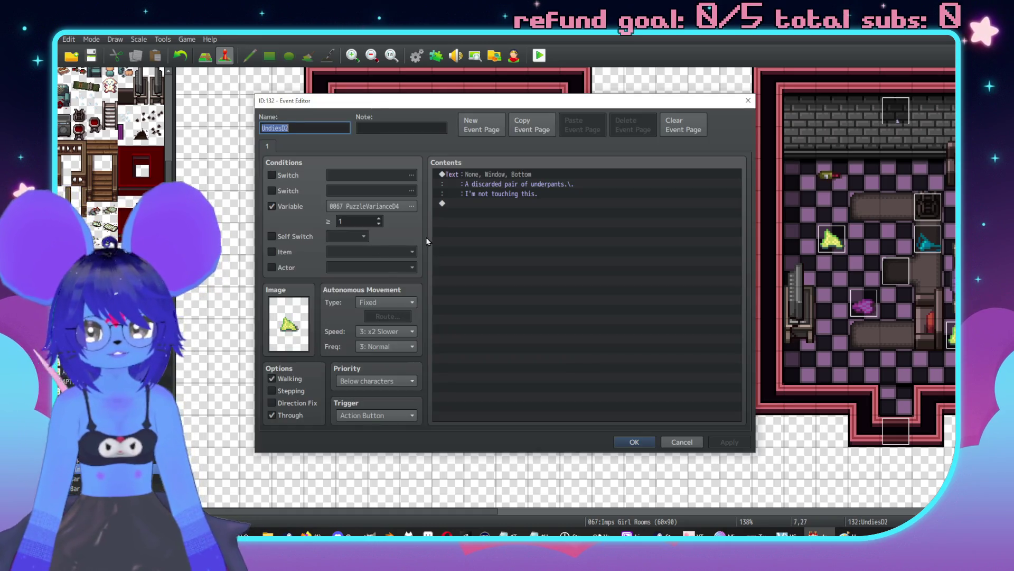
pyautogui.click(637, 441)
# Step: Rename the teal underpants event at 10,26 to UndiesC2
pyautogui.doubleClick(500, 278)
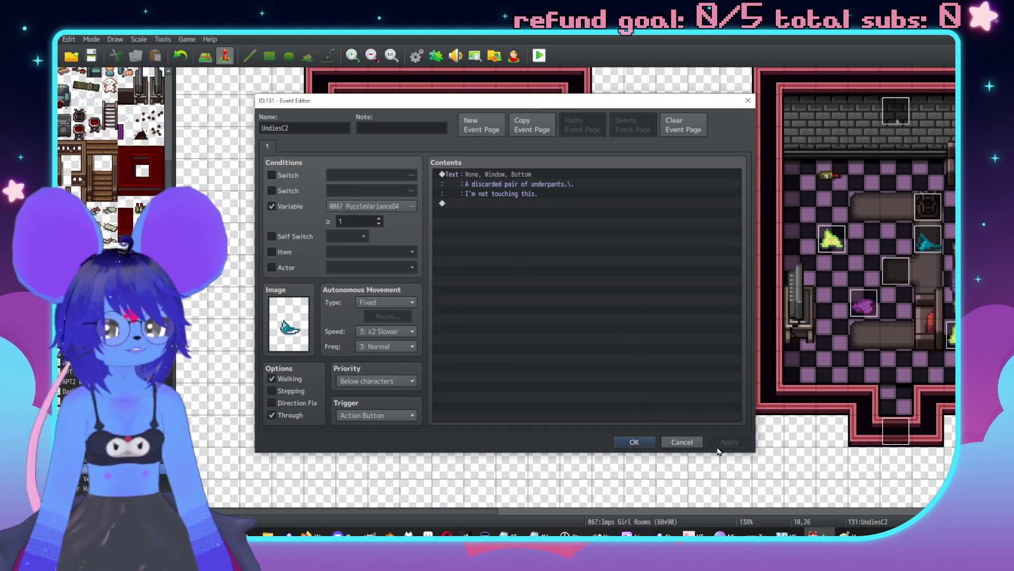
pyautogui.click(638, 442)
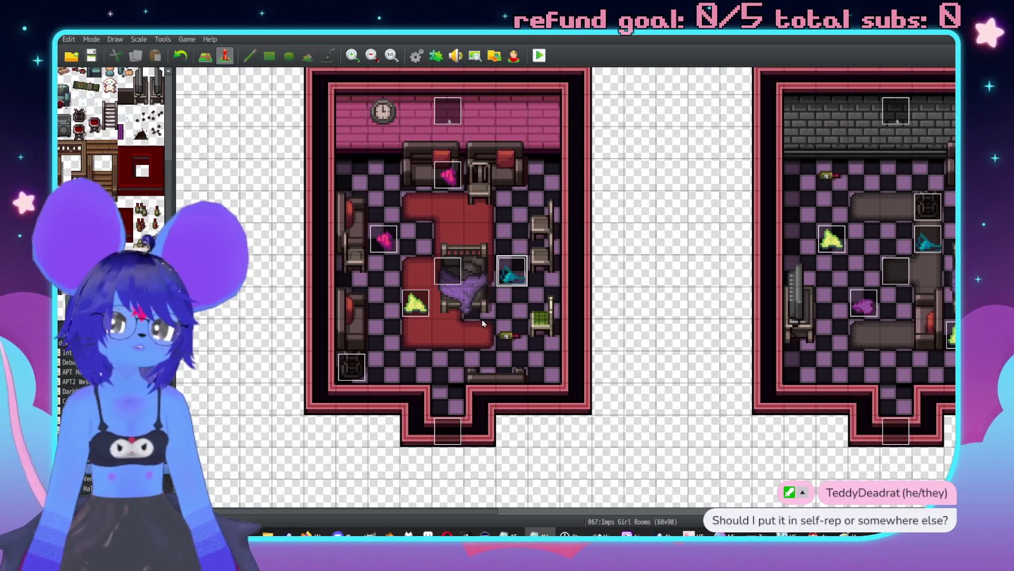
pyautogui.scroll(1, 547, 337)
pyautogui.hscroll(1, 547, 338)
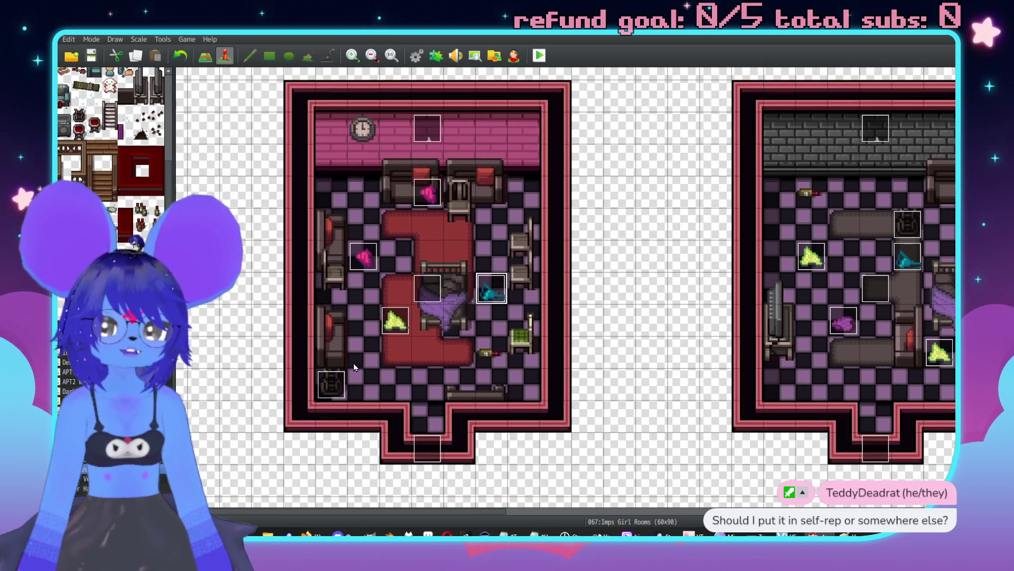
# Step: Add a copied second page to UndiesB2 requiring PuzzleVariance04 ≥ 2, with no image or message
pyautogui.doubleClick(368, 264)
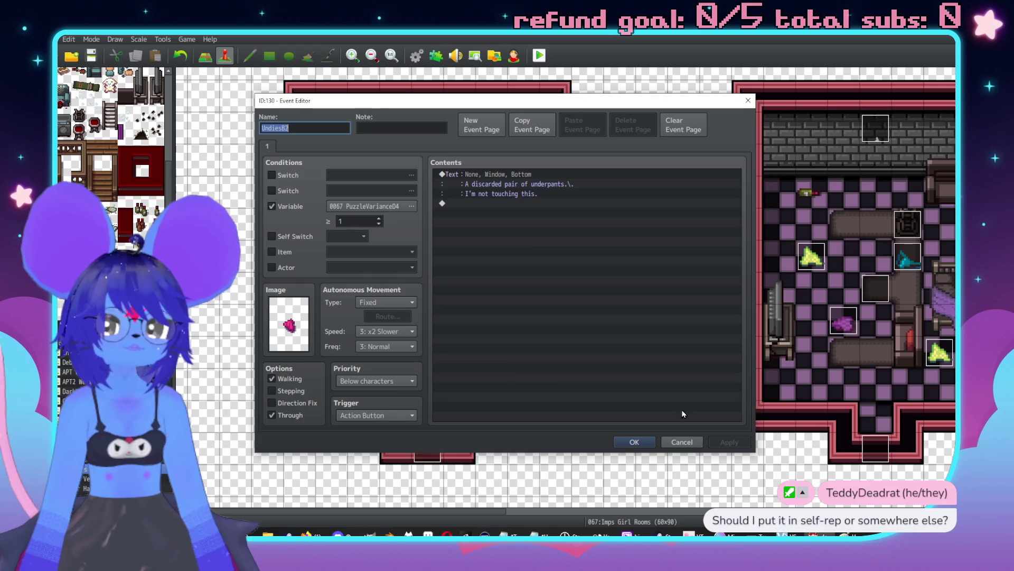
pyautogui.click(518, 129)
pyautogui.click(581, 127)
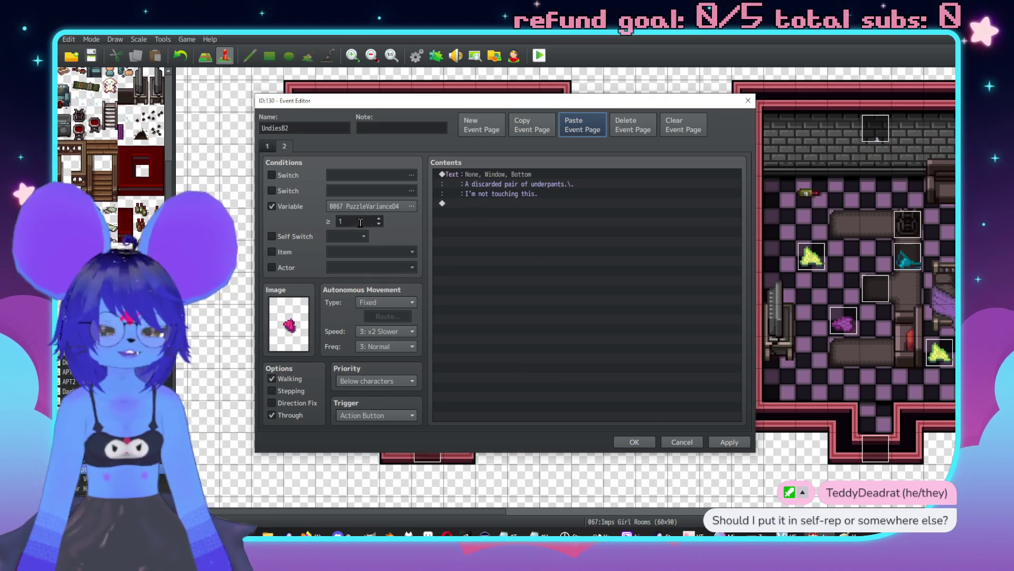
pyautogui.click(379, 219)
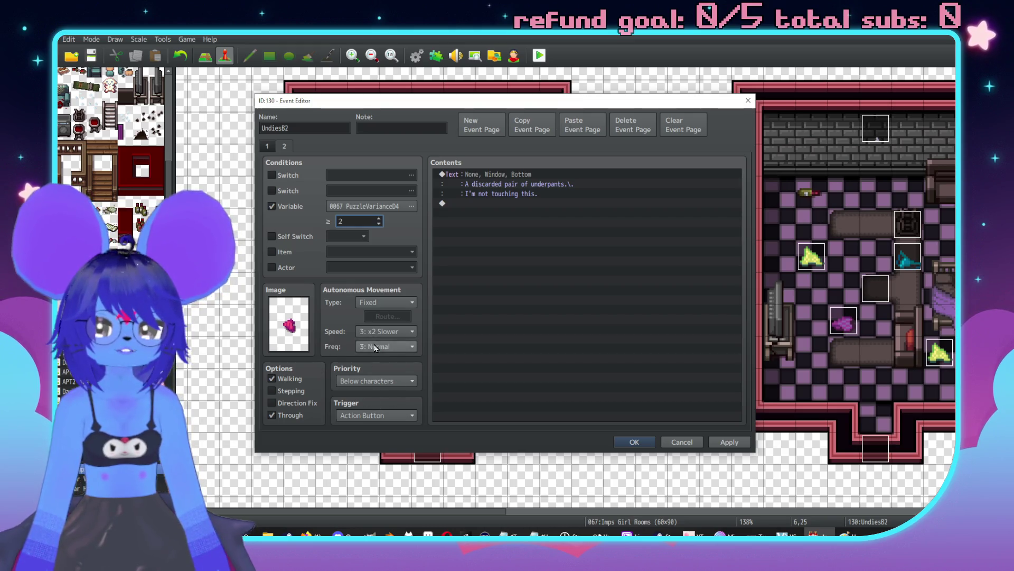
pyautogui.doubleClick(281, 336)
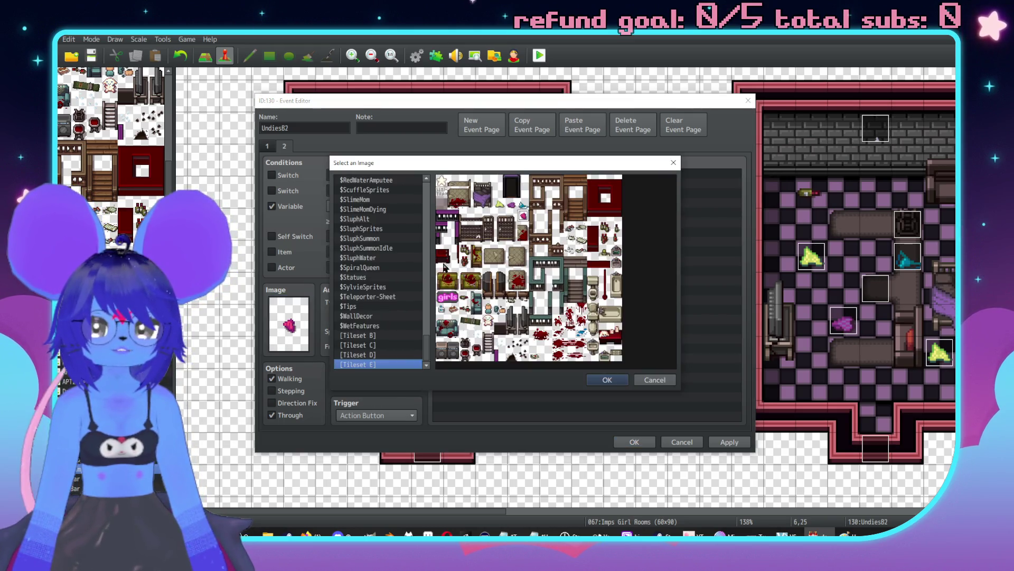
pyautogui.scroll(10, 426, 300)
pyautogui.doubleClick(378, 180)
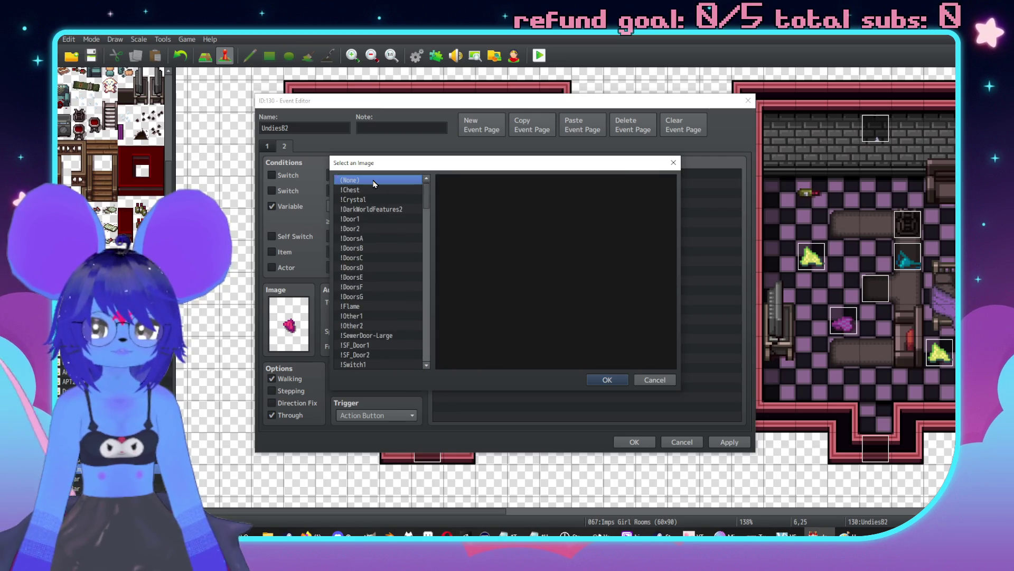
pyautogui.click(501, 180)
pyautogui.press('Delete')
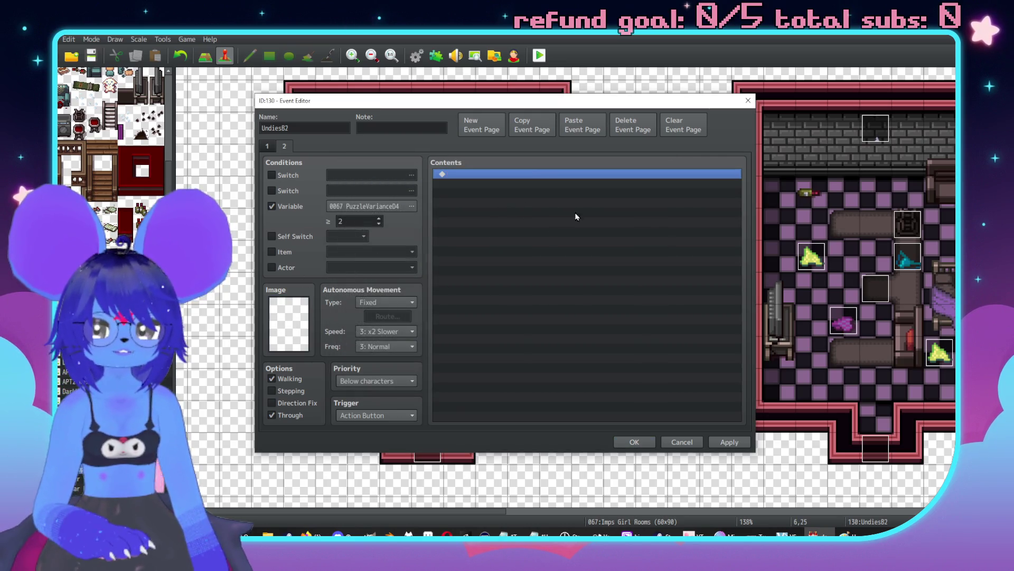